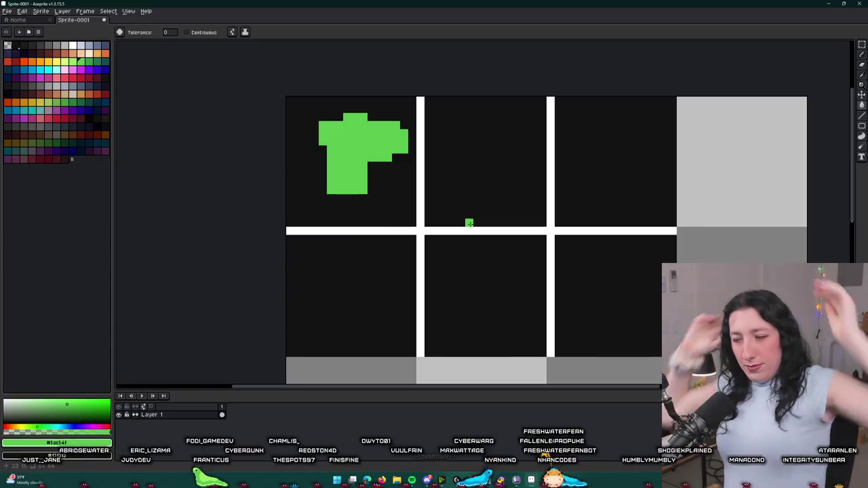
Undo the stray green pixel block, the green cell fill and the freehand green loop.
key(ctrl+z)
click(341, 107)
key(ctrl+z)
key(b)
mouse_move(346, 183)
mouse_down()
mouse_move(322, 288)
mouse_move(568, 148)
mouse_move(379, 121)
mouse_up()
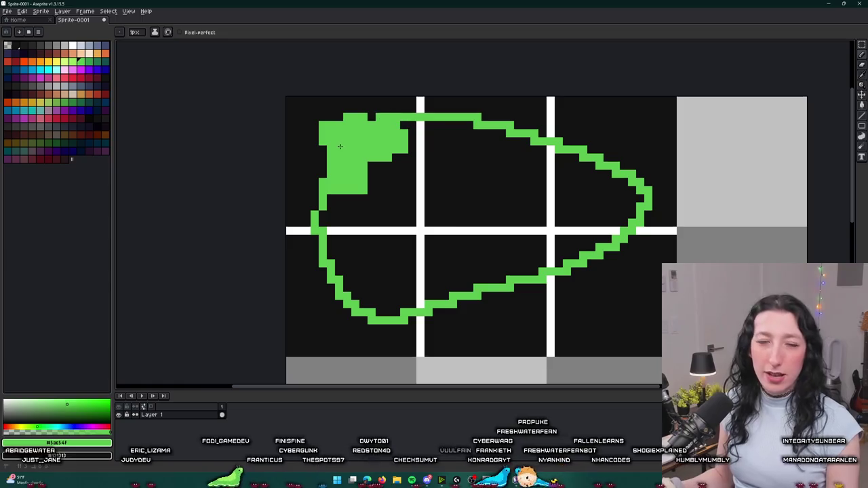
key(ctrl+z)
Fill the white grid lines with dark #131313, then return to GameMaker's slot code.
scroll(407, 116, down, 1)
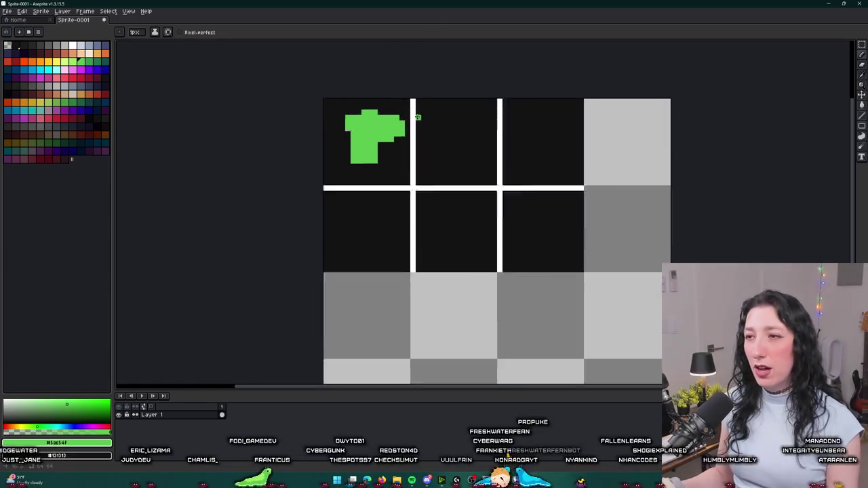
scroll(407, 116, up, 2)
key(g)
alt+click(430, 151)
click(404, 153)
scroll(404, 163, down, 3)
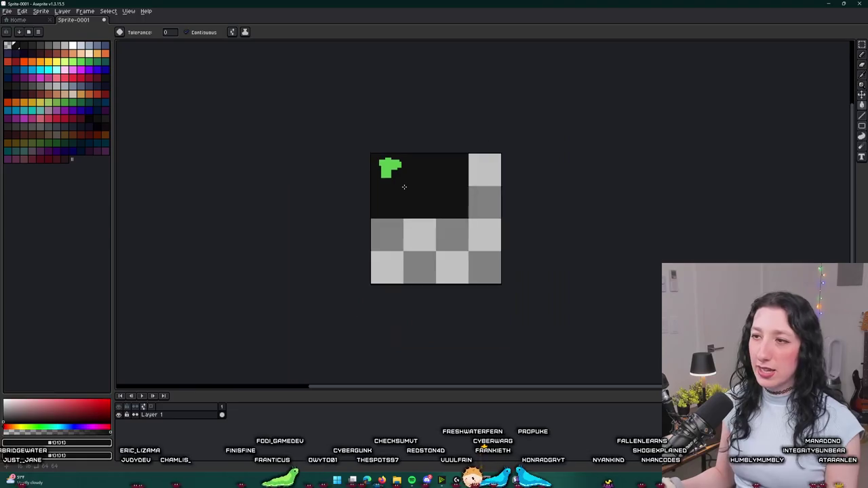
key(alt+Tab)
key(alt+Tab)
key(alt+Tab)
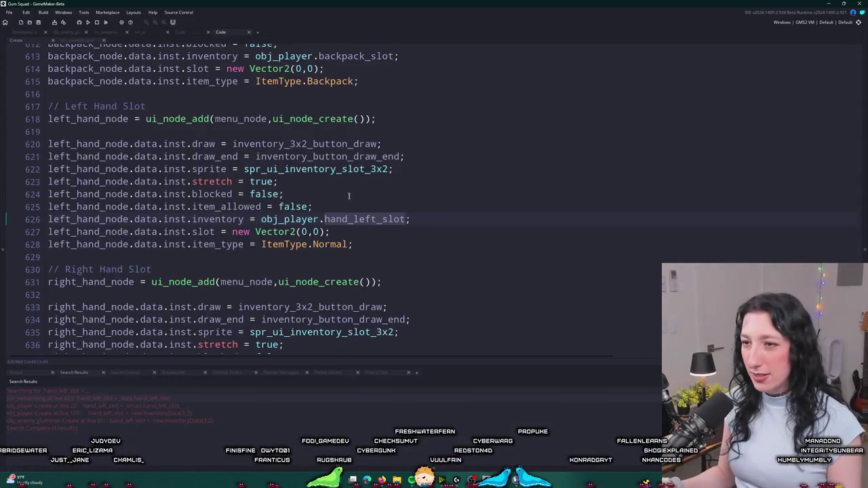
click(348, 196)
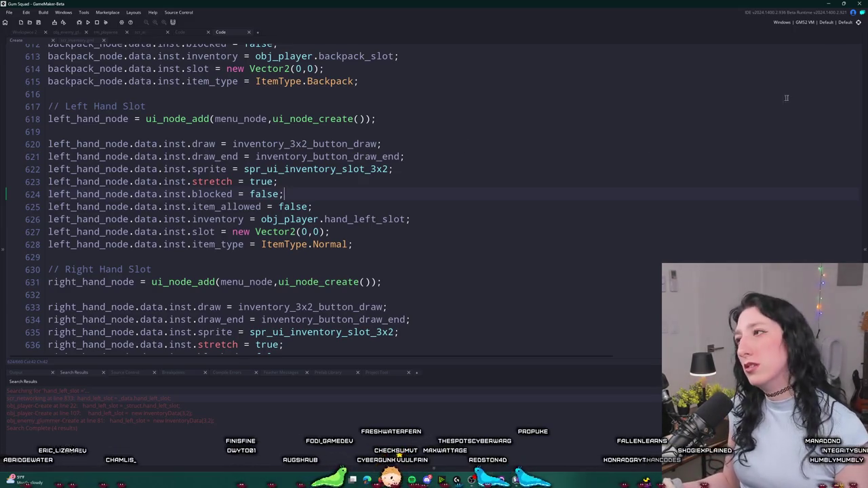
Search the code for place_item to locate its call on line 39 in mouse_hover_released.
click(420, 218)
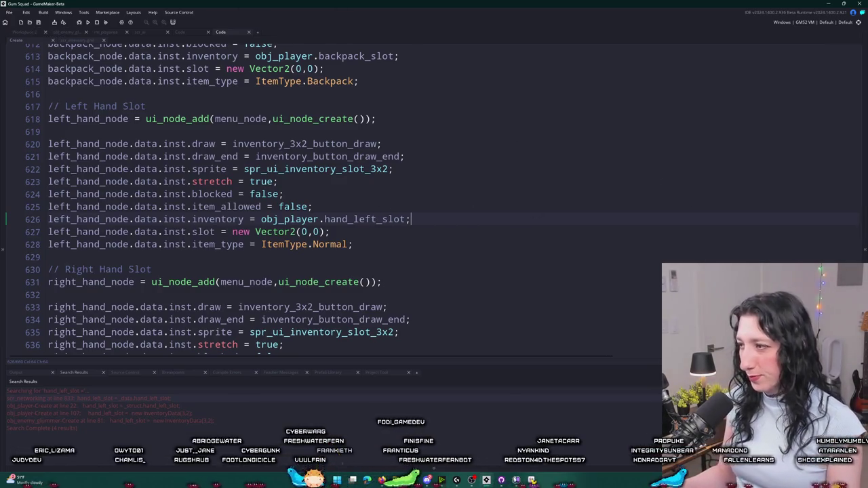
scroll(326, 197, up, 5)
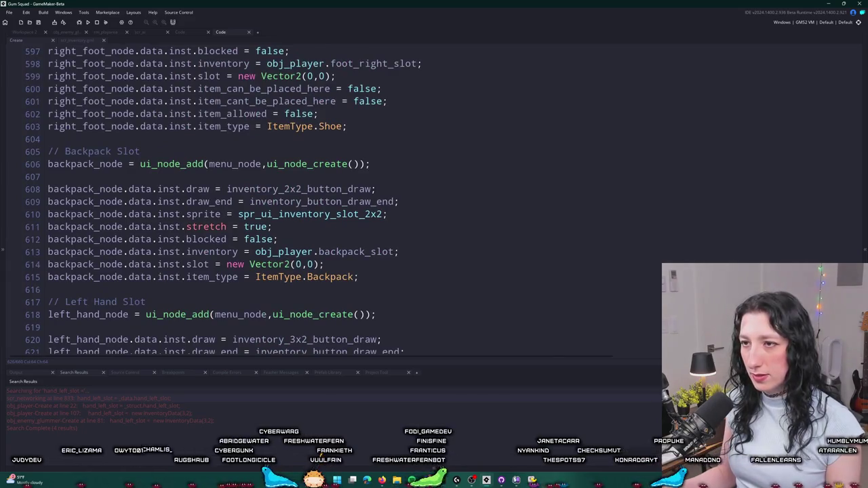
key(ctrl+f)
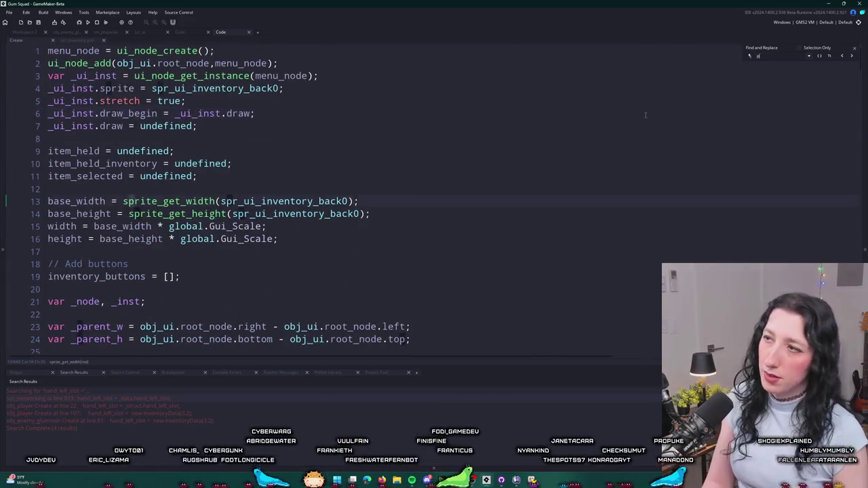
text(place_item)
scroll(617, 82, up, 1)
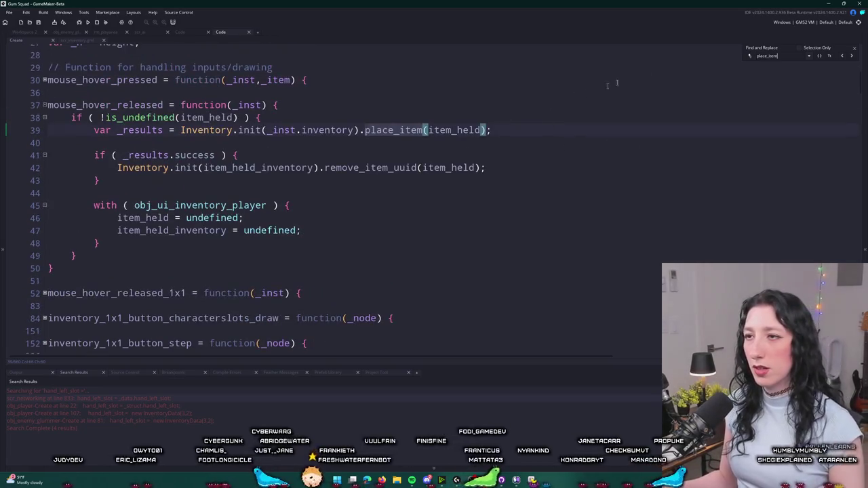
key(Escape)
scroll(436, 52, up, 1)
click(399, 171)
double_click(399, 170)
key(ctrl+shift+f)
key(Return)
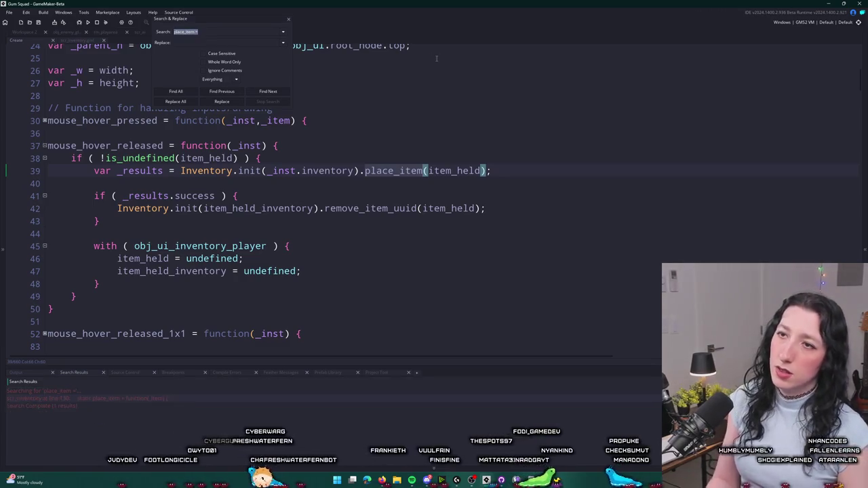
double_click(156, 398)
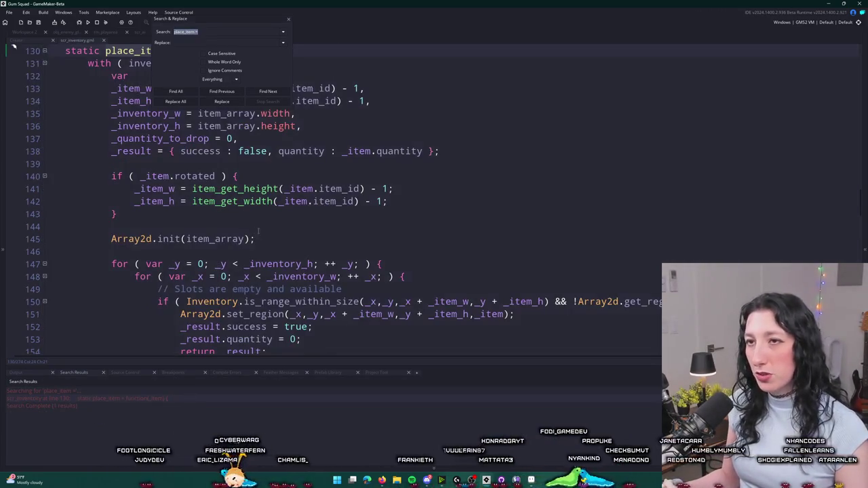
scroll(44, 132, up, 2)
click(44, 132)
scroll(44, 132, up, 4)
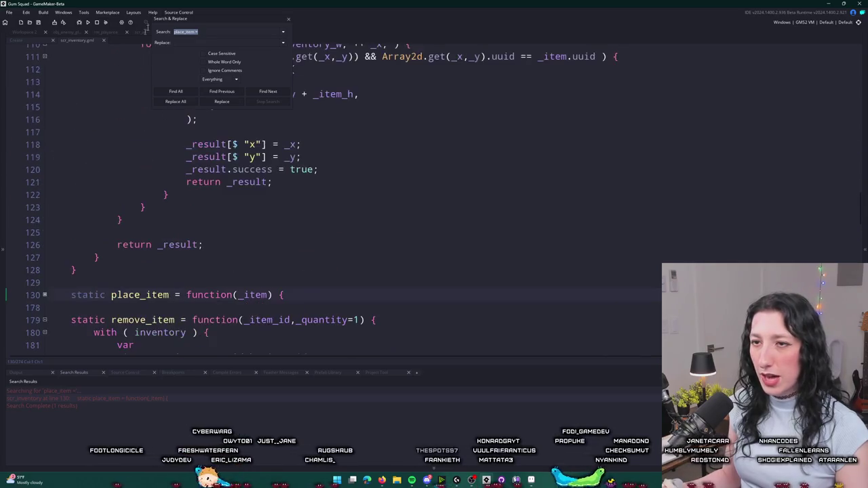
key(Escape)
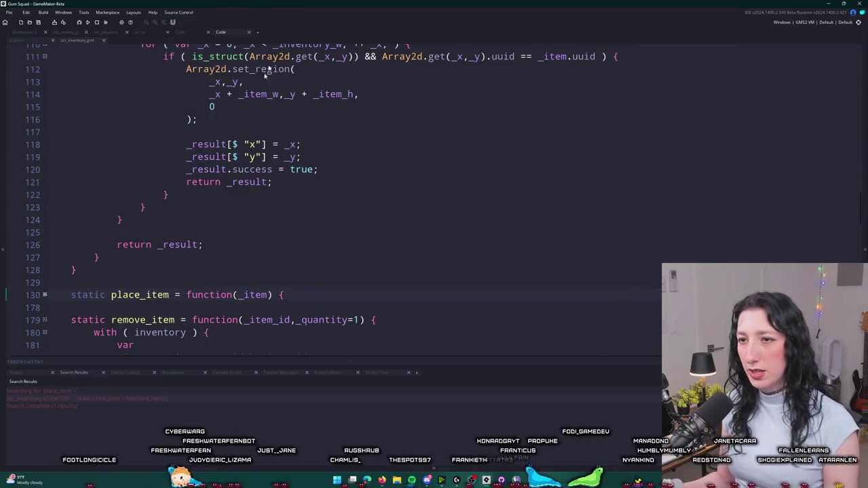
click(44, 320)
scroll(45, 312, down, 2)
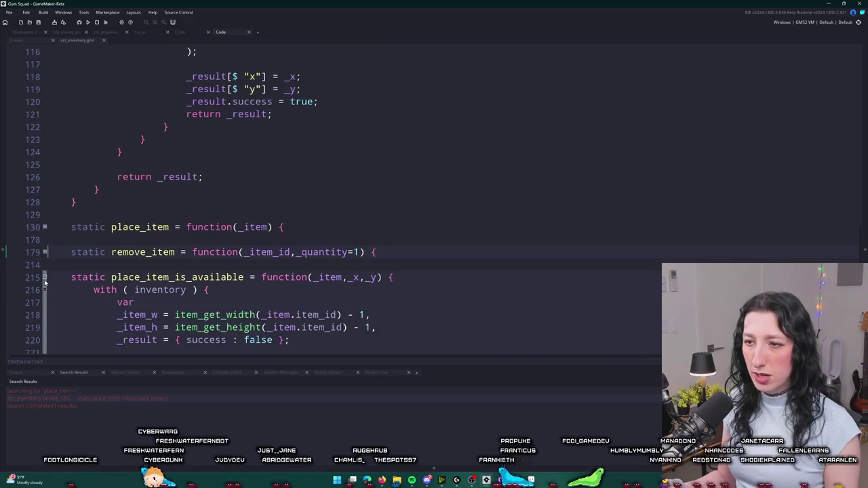
click(44, 277)
scroll(44, 278, down, 4)
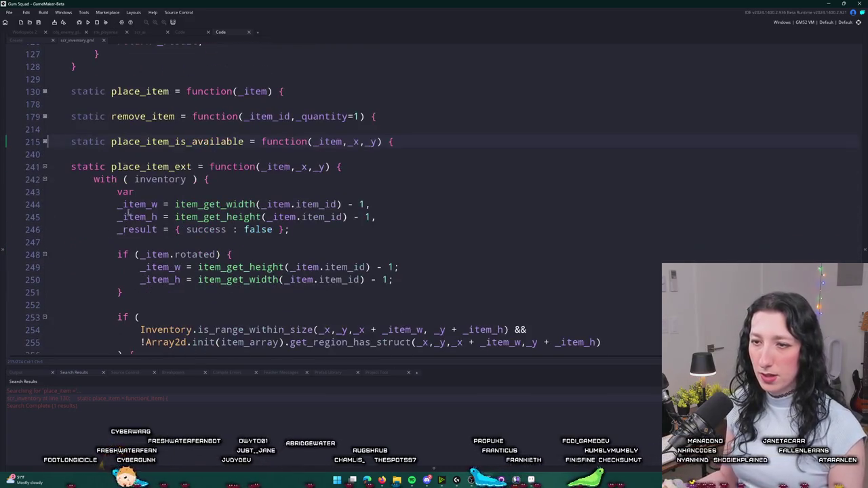
double_click(146, 166)
key(ctrl+c)
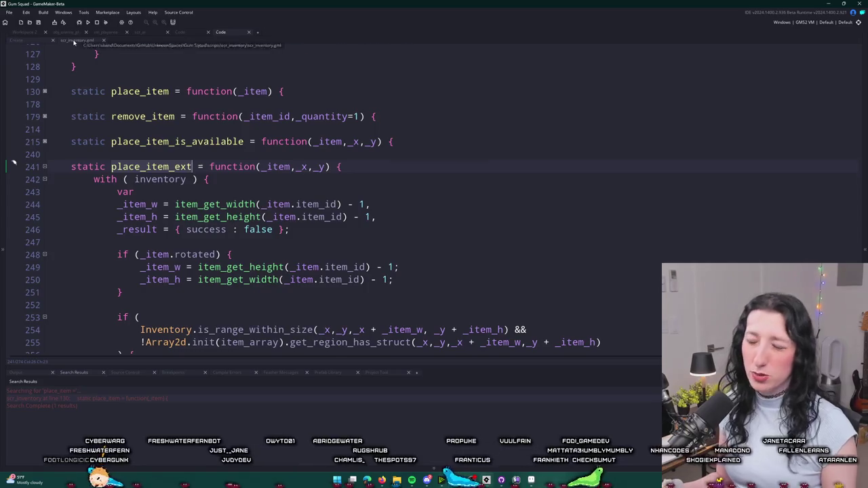
click(104, 40)
click(271, 158)
key(ctrl+v)
key(ctrl+z)
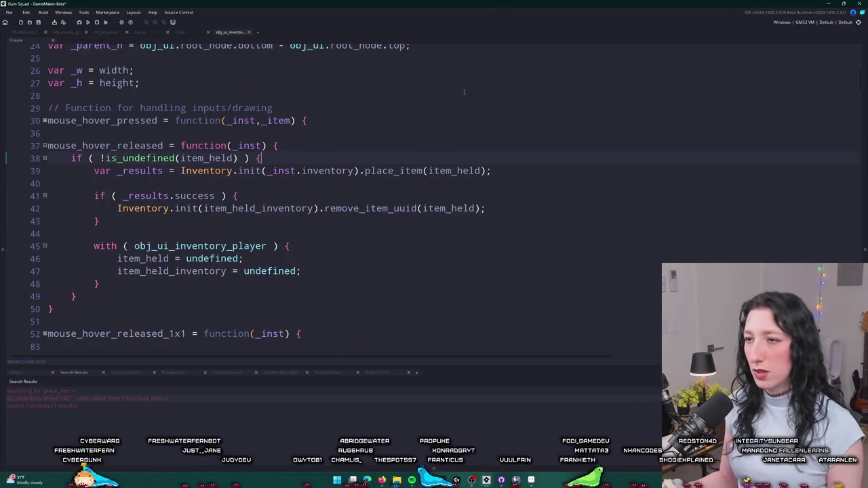
double_click(397, 171)
key(ctrl+v)
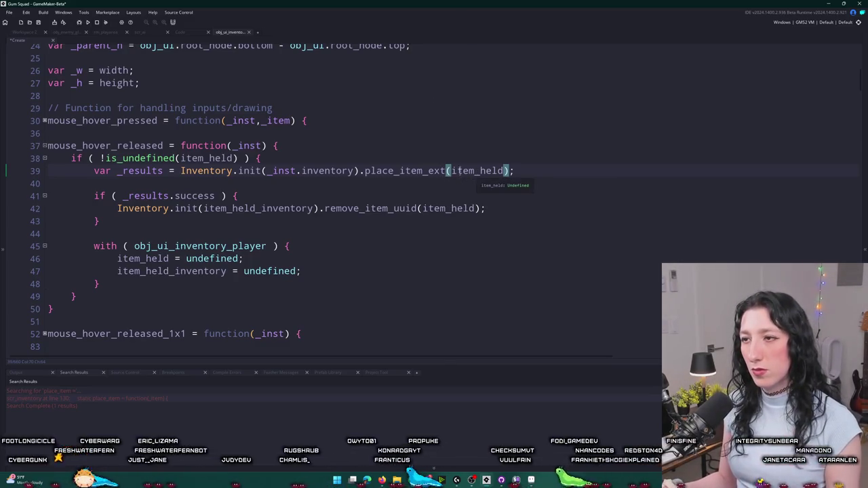
key(ctrl+z)
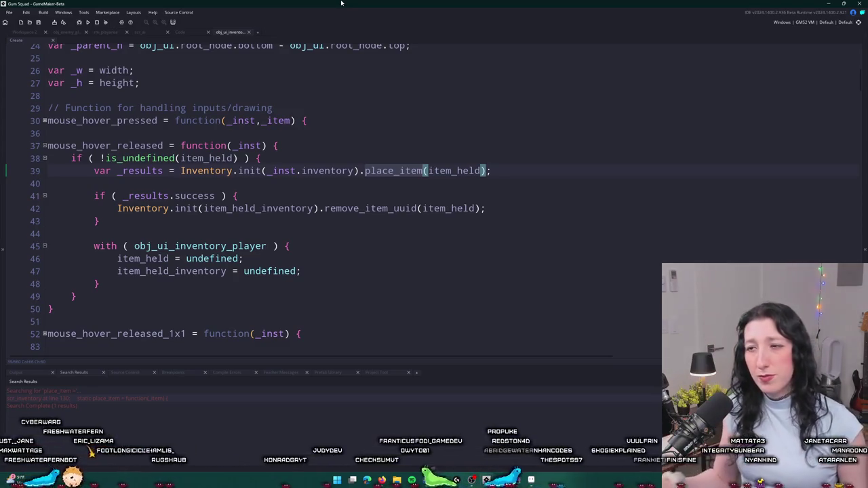
click(442, 208)
Check the remove_item_uuid call on line 42, run the game with F5, and toggle a blank line.
drag(332, 208, 487, 202)
click(490, 201)
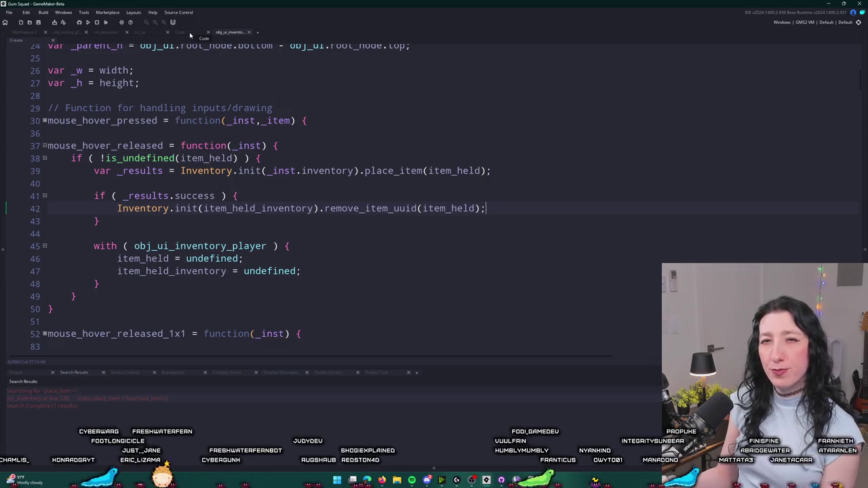
key(F5)
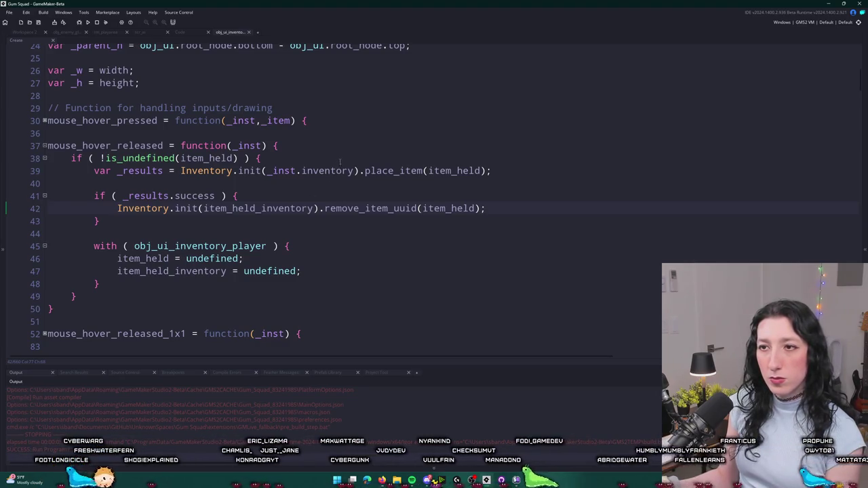
key(Return)
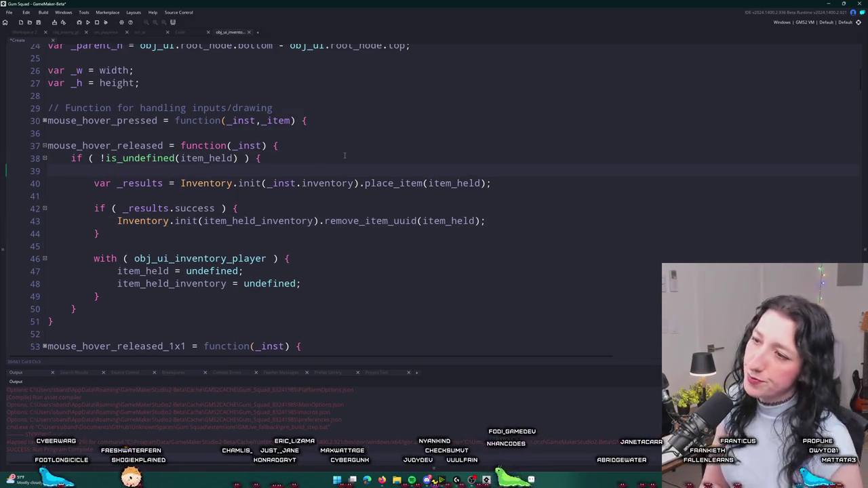
key(ctrl+z)
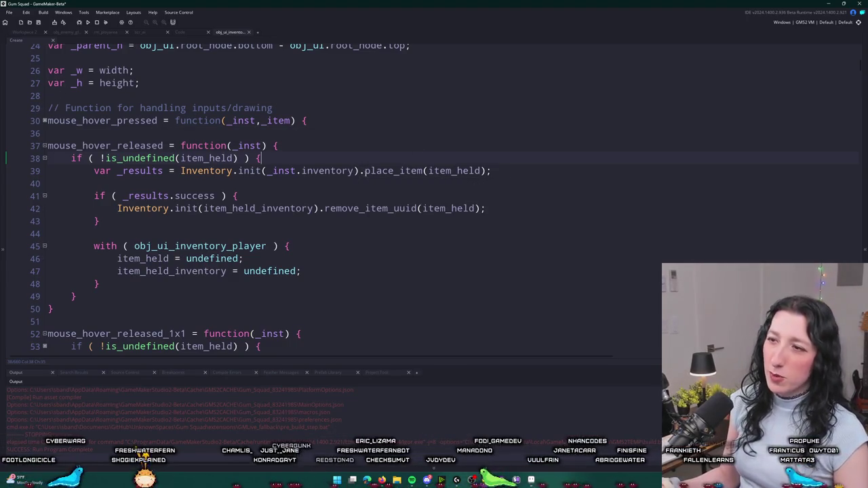
Add the partial line Inventory.init(_inst.inventory). below line 38.
click(237, 185)
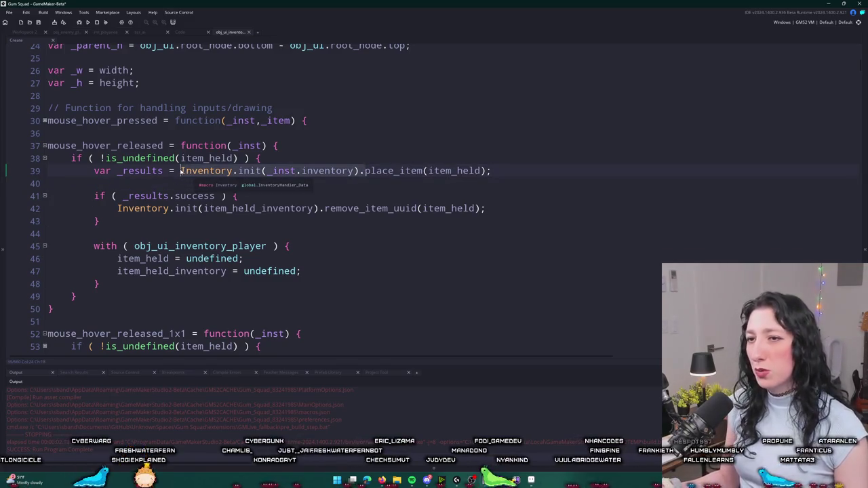
click(304, 150)
click(310, 156)
key(Return)
text(Inventory.init(_inst.inventory).)
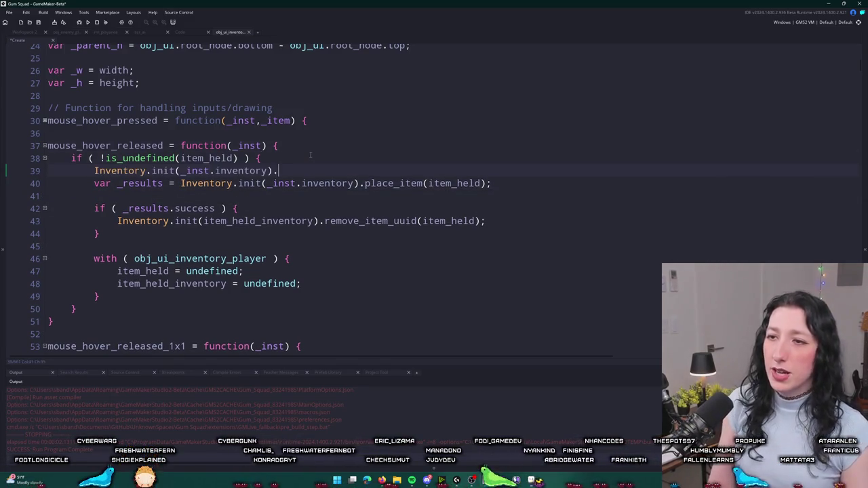
Check the other Code and Workspace 2 tabs, then open place_item's definition from Search Results.
click(197, 36)
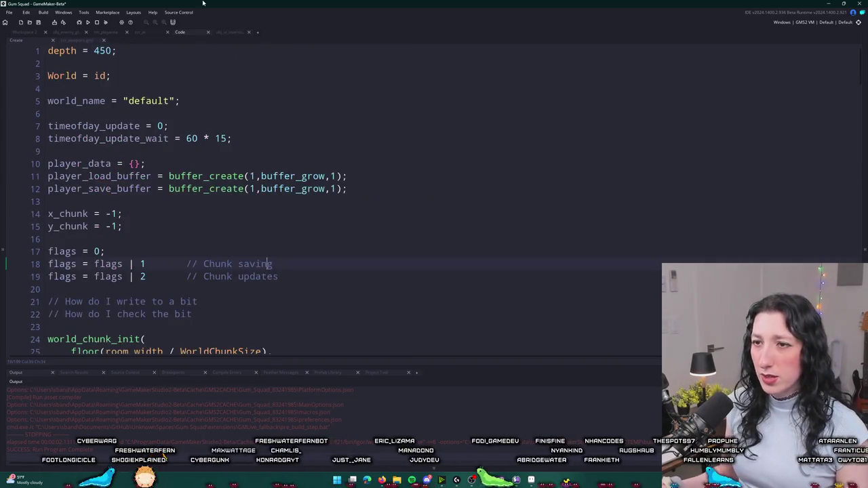
click(34, 34)
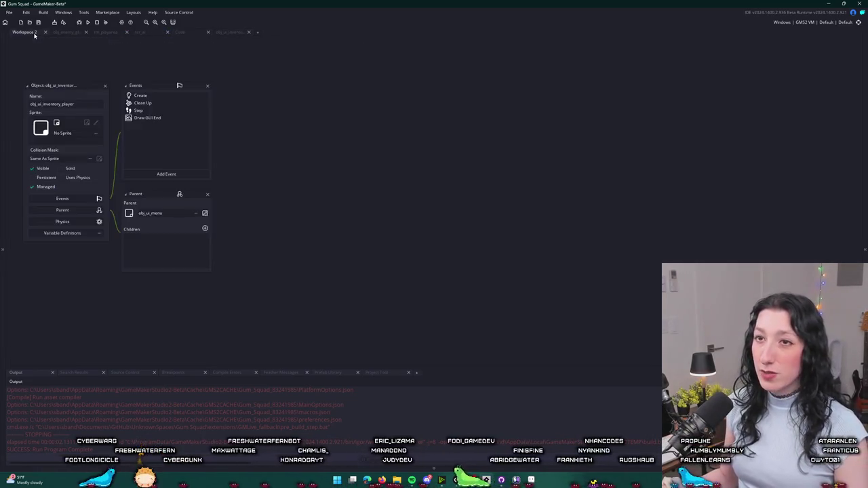
click(229, 32)
click(74, 373)
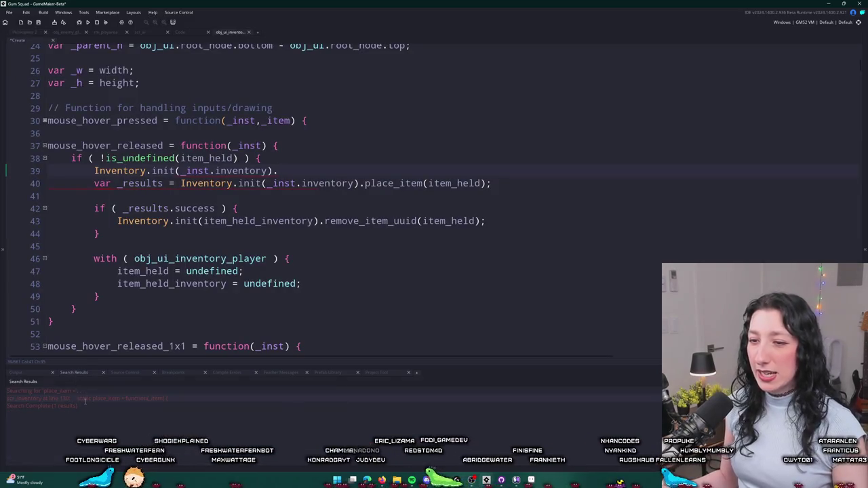
double_click(84, 400)
Fold the place_item_ext function in scr_inventory.gml.
scroll(203, 170, up, 1)
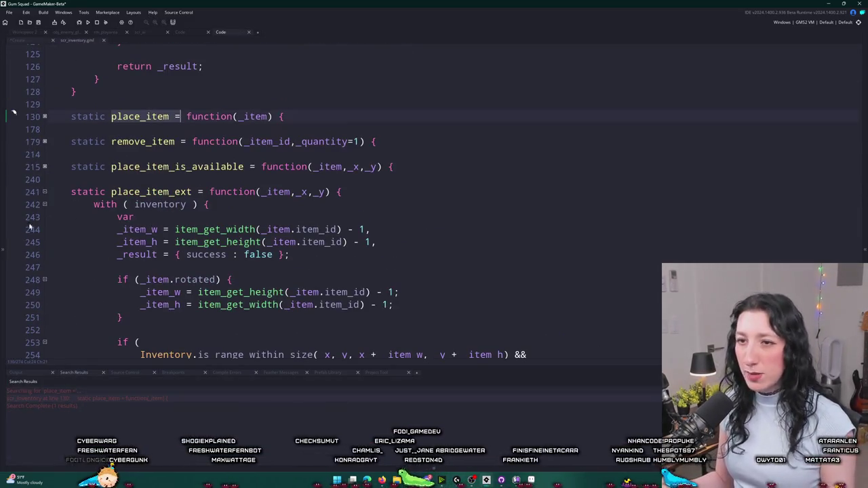
click(44, 193)
scroll(106, 209, up, 10)
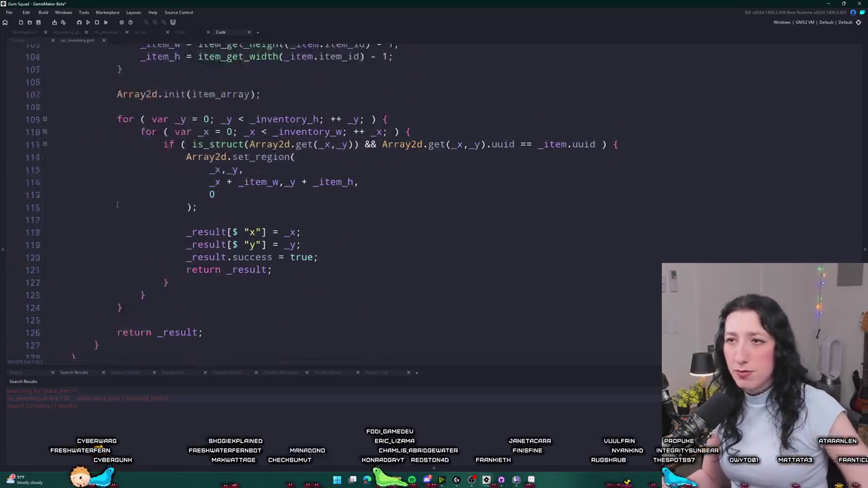
scroll(106, 209, up, 8)
scroll(68, 238, down, 2)
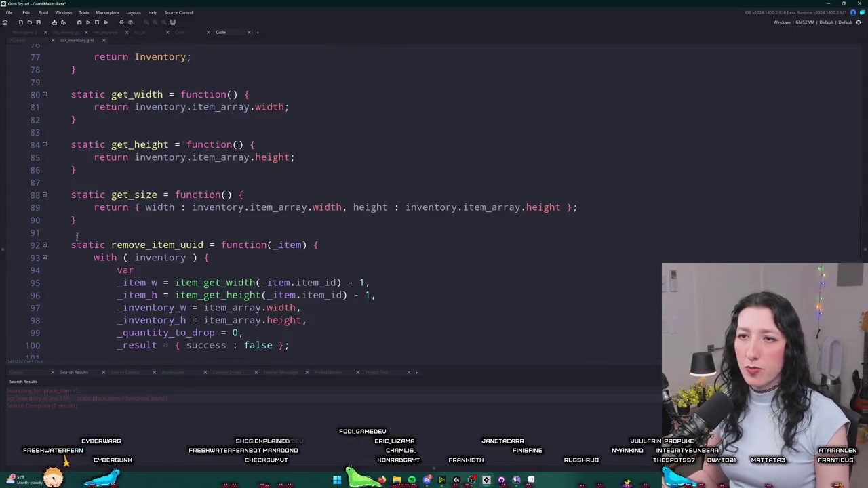
Fold remove_item_uuid and scroll through the compact list of static functions.
click(45, 245)
scroll(45, 245, down, 3)
scroll(49, 232, up, 5)
scroll(49, 233, up, 8)
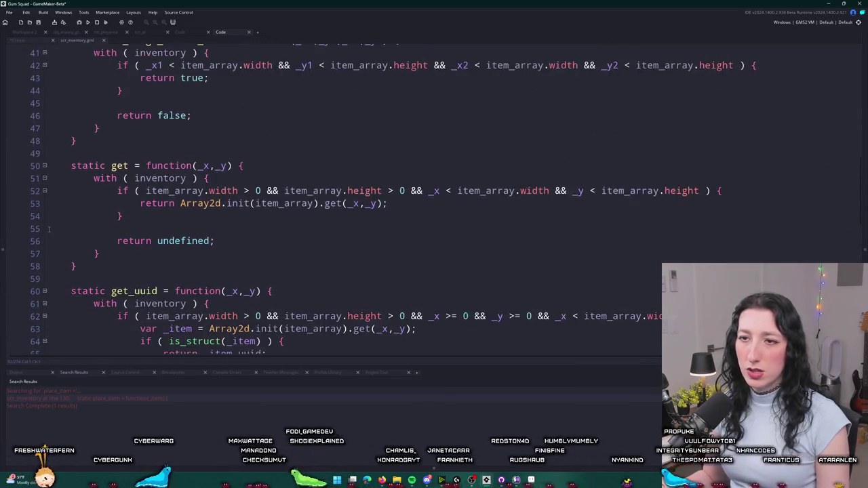
scroll(136, 179, up, 4)
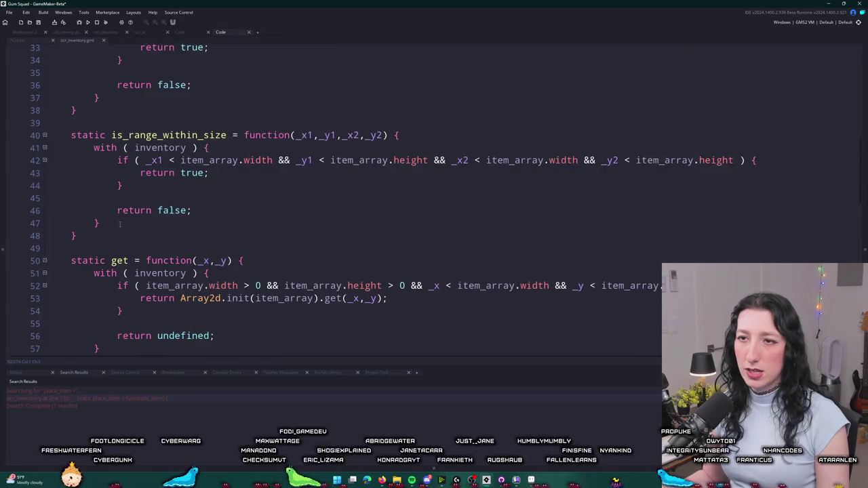
scroll(155, 161, up, 7)
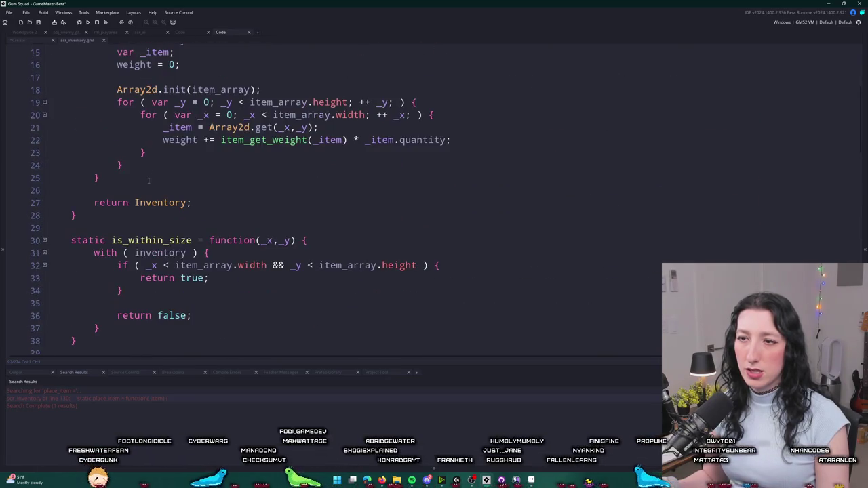
scroll(145, 191, down, 3)
scroll(149, 203, up, 4)
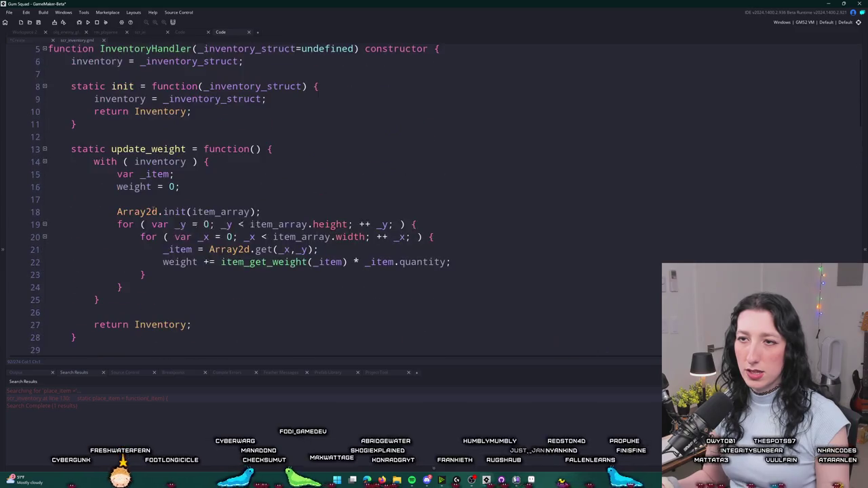
scroll(156, 212, down, 15)
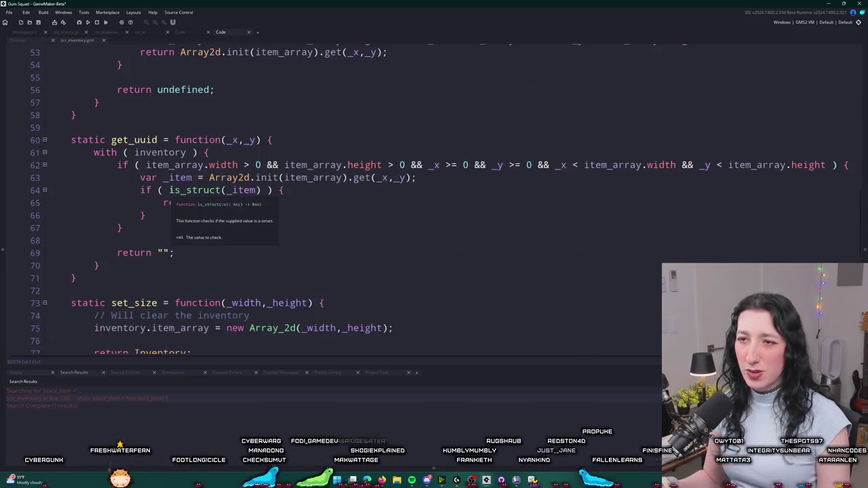
scroll(173, 196, down, 10)
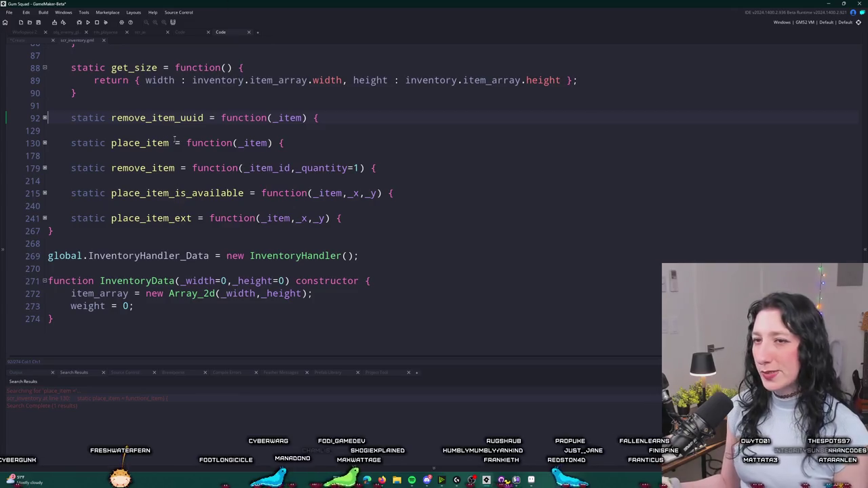
Add an empty static is_empty = function() {} after get_size.
click(176, 105)
key(Return)
key(Return)
text(static)
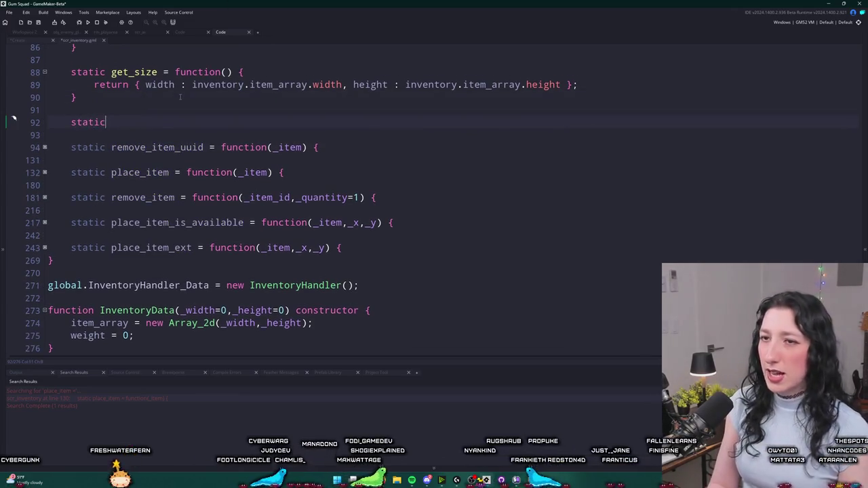
text( invento)
key(BackSpace)
key(BackSpace)
key(BackSpace)
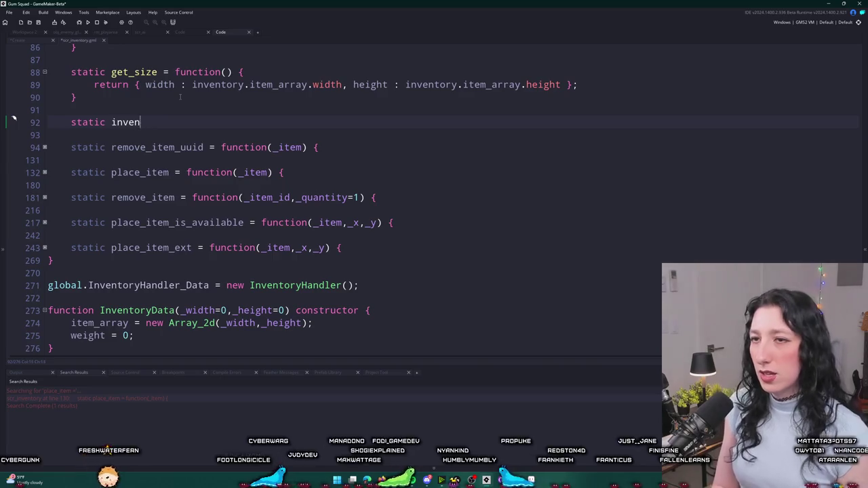
text(is_emptyu)
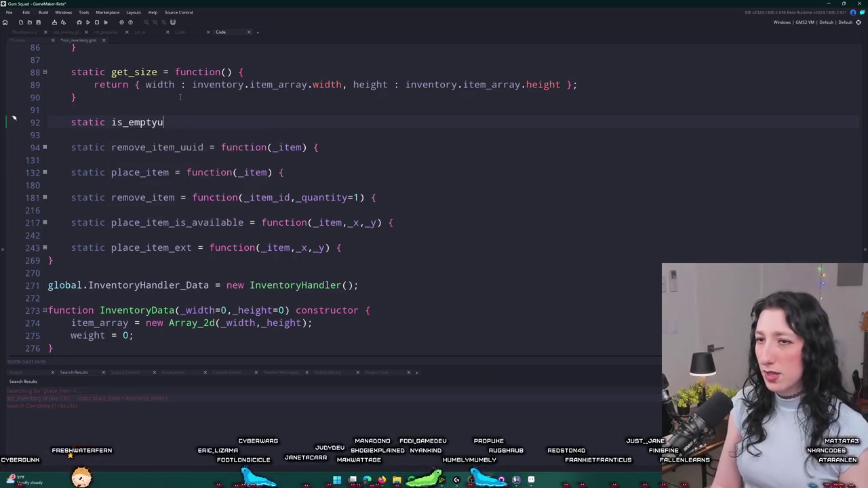
text(= function() {)
key(Return)
text(})
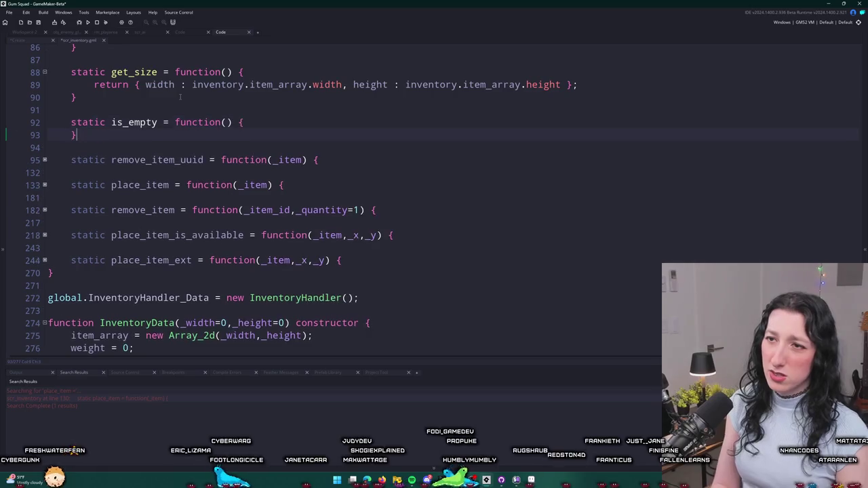
Copy the Array2d.init call and grid for loops from place_item into is_empty.
click(44, 185)
scroll(261, 221, down, 5)
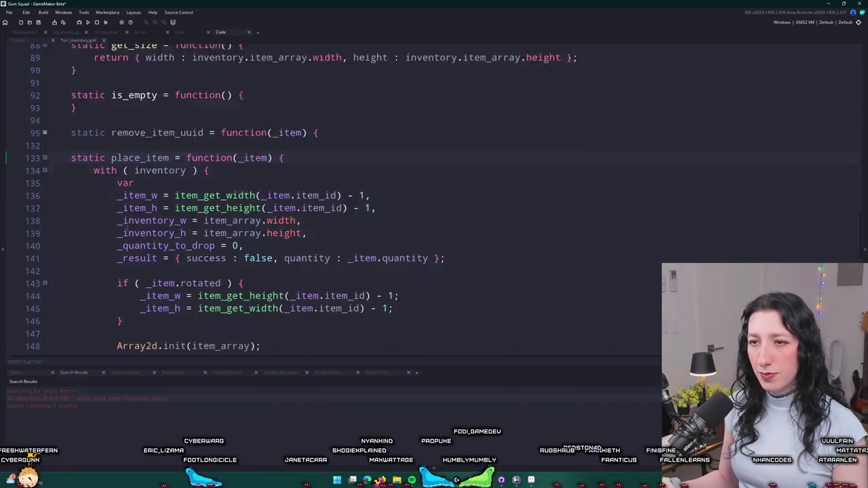
scroll(261, 222, down, 5)
mouse_move(411, 167)
mouse_down()
mouse_move(232, 167)
mouse_move(116, 155)
mouse_move(117, 129)
mouse_up()
key(ctrl+c)
scroll(194, 152, up, 20)
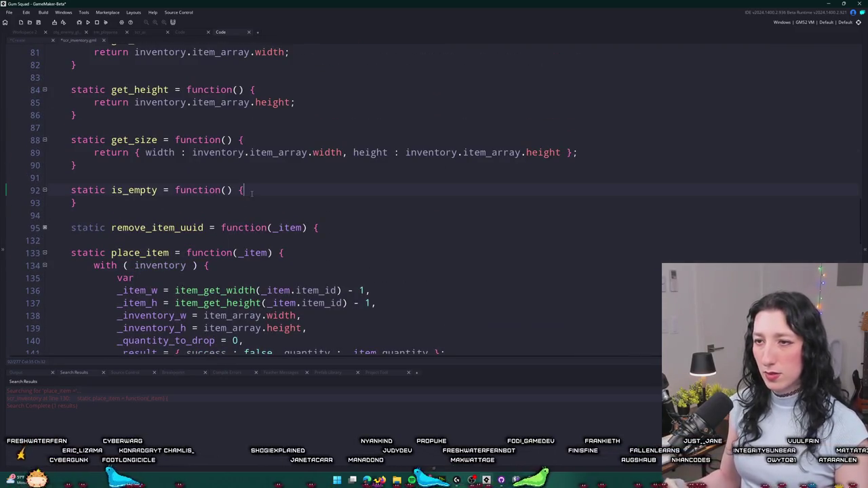
key(Return)
key(ctrl+v)
key(Return)
key(Return)
text(})
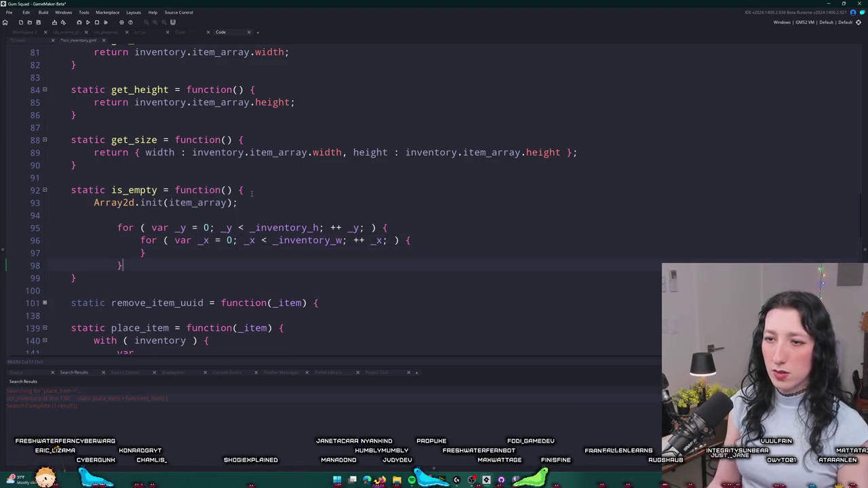
Restore the nested for loops after accidentally overwriting them with a typed Q.
drag(145, 256, 97, 221)
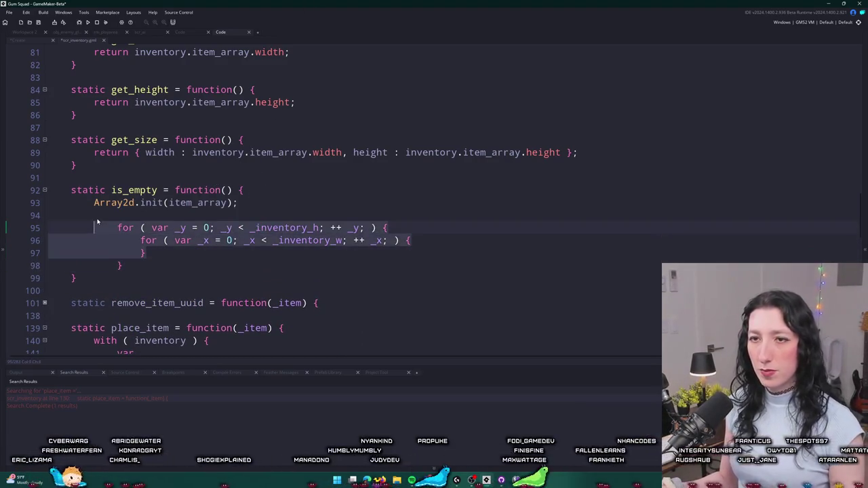
drag(122, 266, 93, 228)
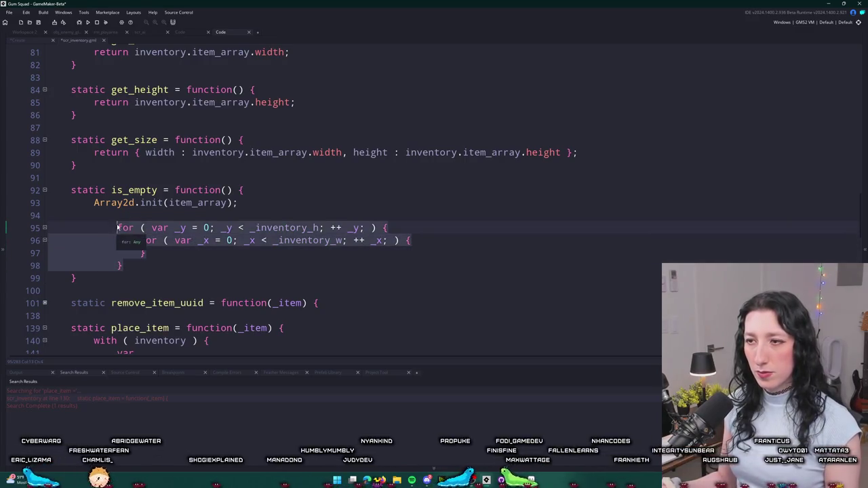
text(Q)
key(ctrl+z)
click(390, 242)
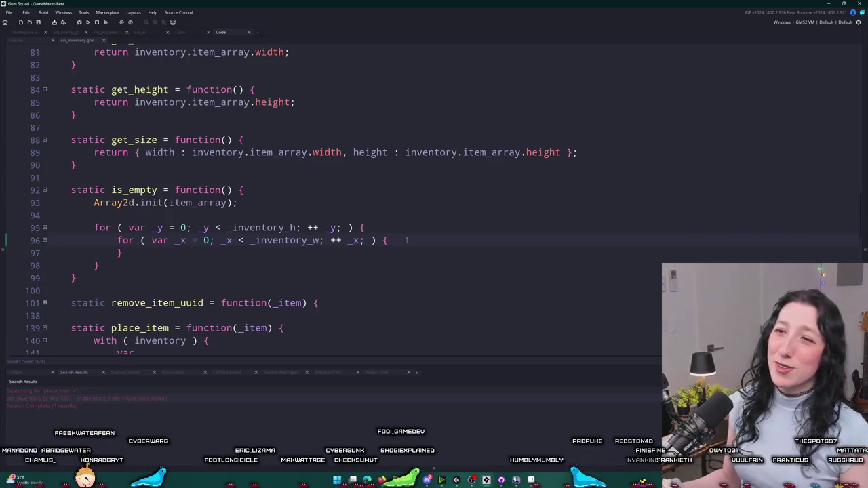
scroll(407, 240, up, 1)
scroll(407, 240, down, 7)
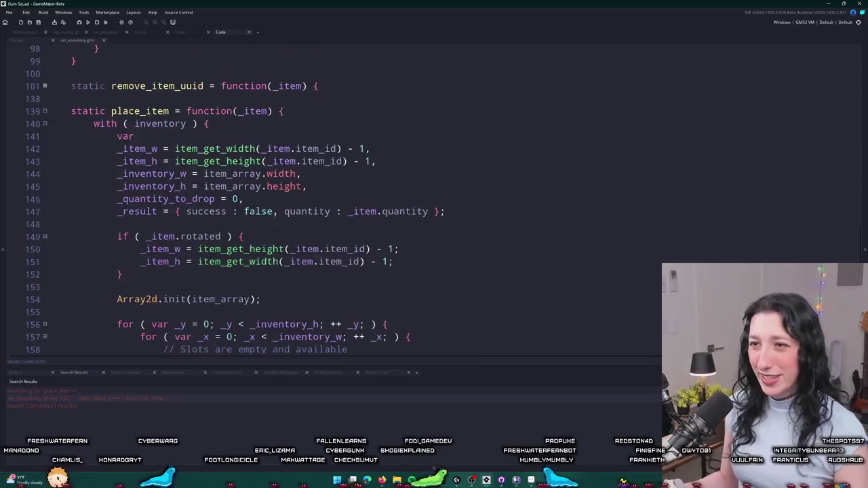
scroll(290, 223, up, 1)
scroll(291, 223, down, 12)
scroll(291, 223, down, 4)
scroll(169, 298, up, 1)
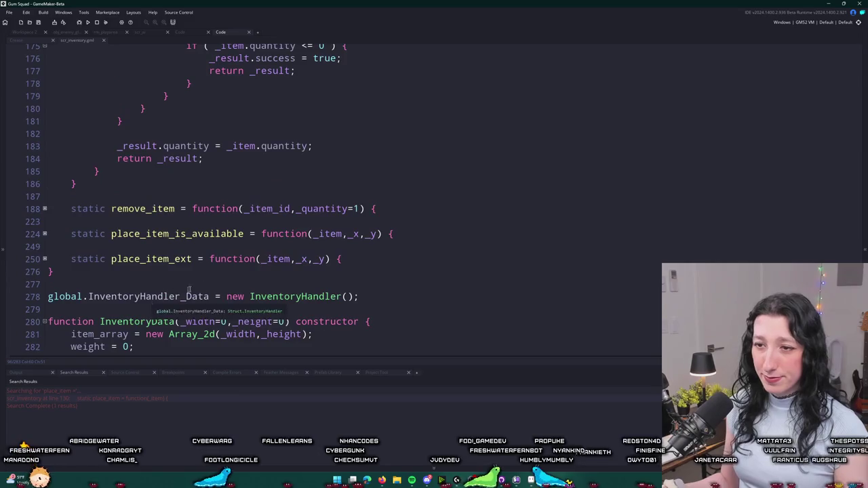
scroll(223, 234, up, 10)
scroll(377, 170, up, 10)
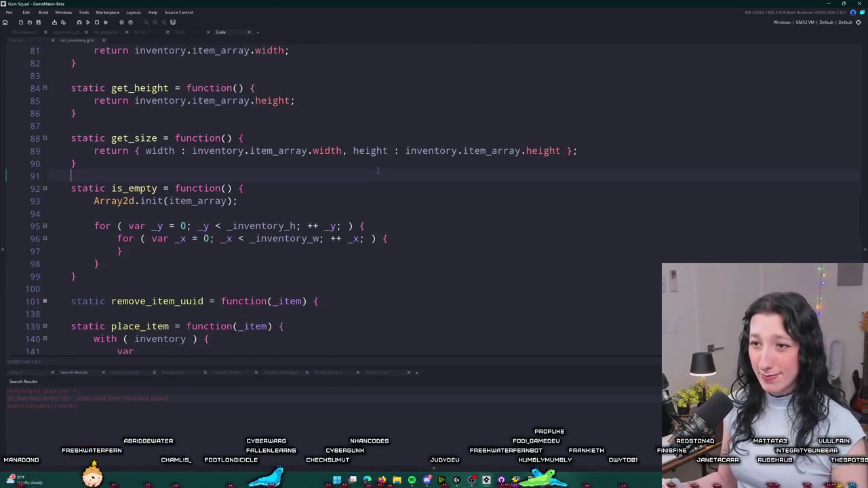
scroll(302, 214, down, 1)
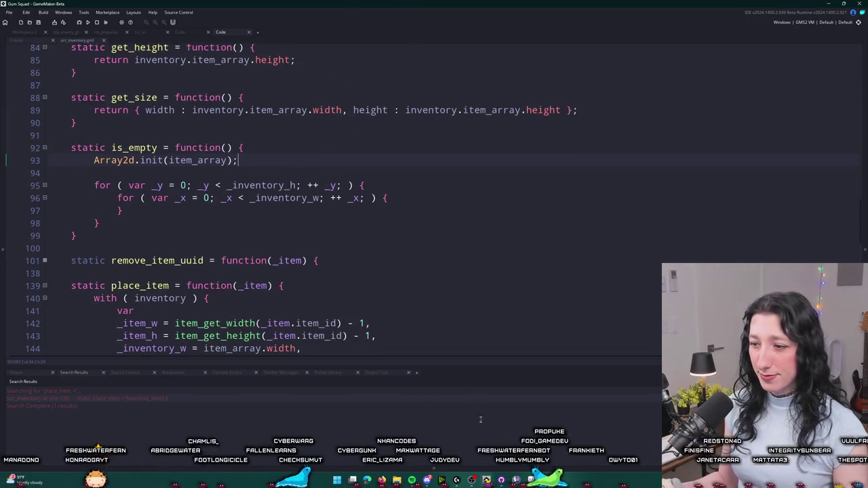
click(37, 40)
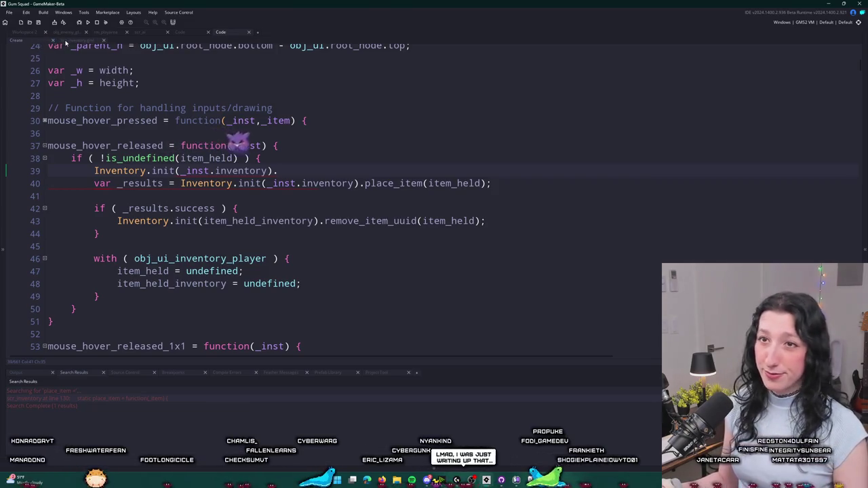
click(61, 40)
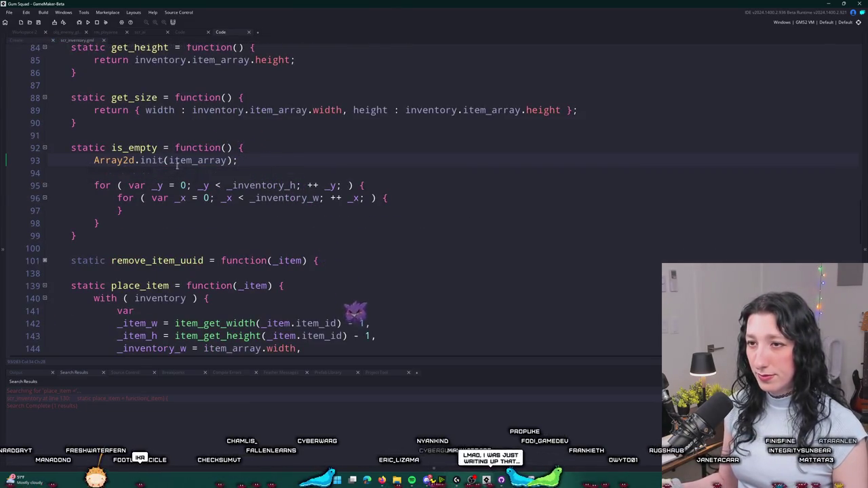
scroll(243, 200, up, 2)
scroll(239, 58, up, 1)
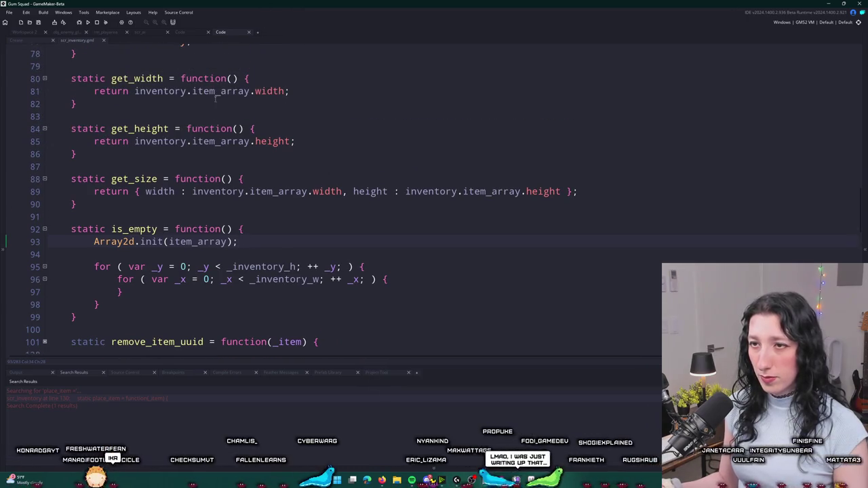
Paste the _inventory_w and _inventory_h size lines from place_item into is_empty.
key(Return)
key(Return)
text(var _)
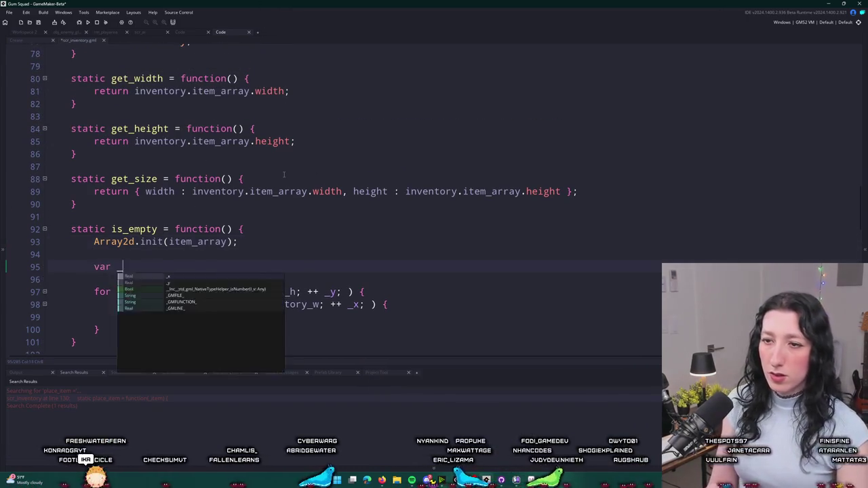
text(wiinven)
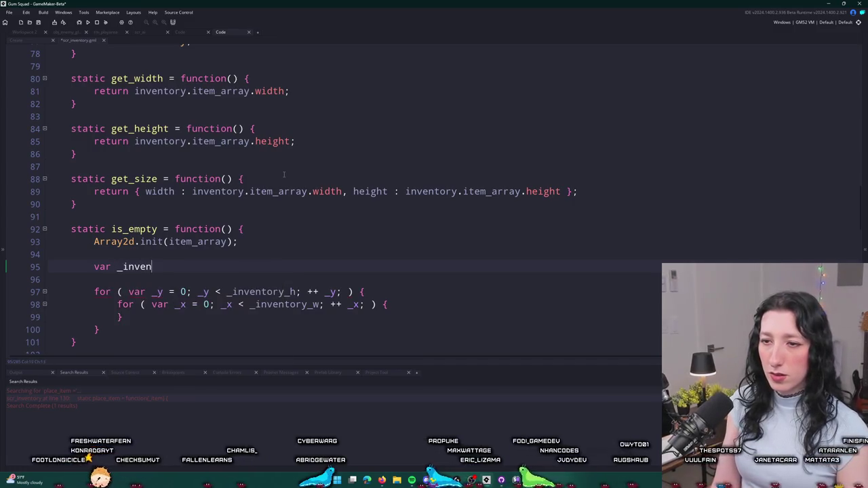
text(_)
scroll(312, 187, down, 6)
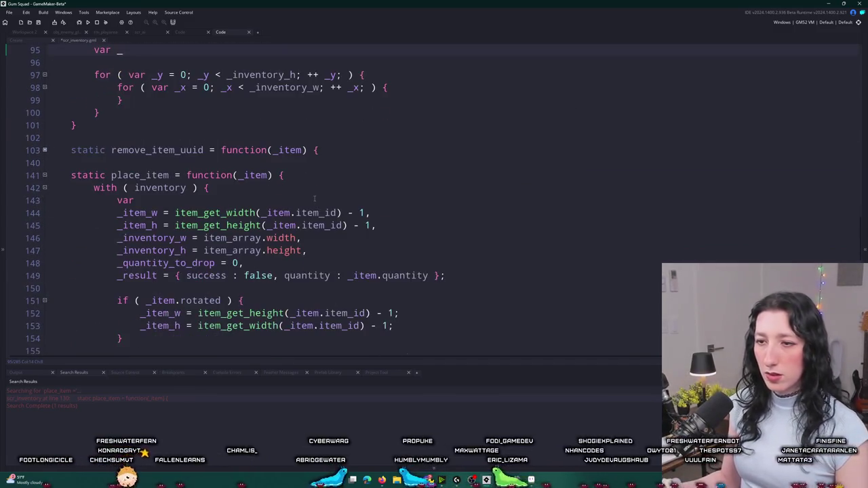
drag(313, 252, 117, 238)
key(ctrl+c)
scroll(168, 210, up, 4)
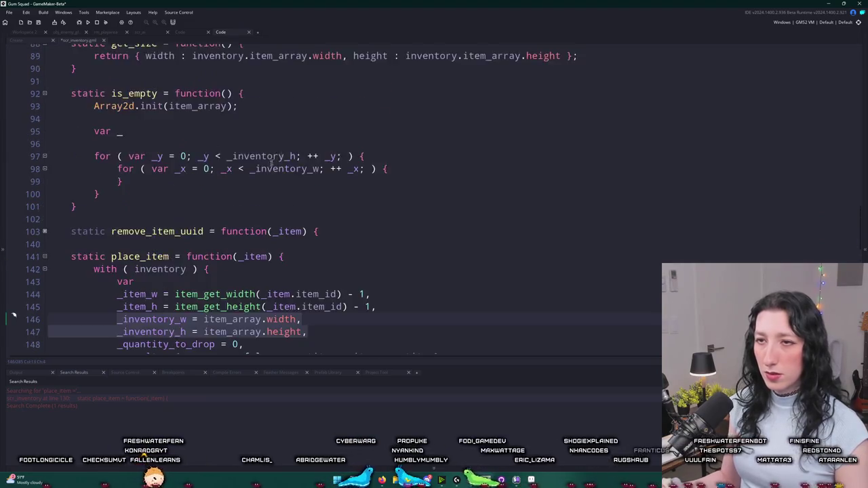
key(BackSpace)
key(BackSpace)
key(BackSpace)
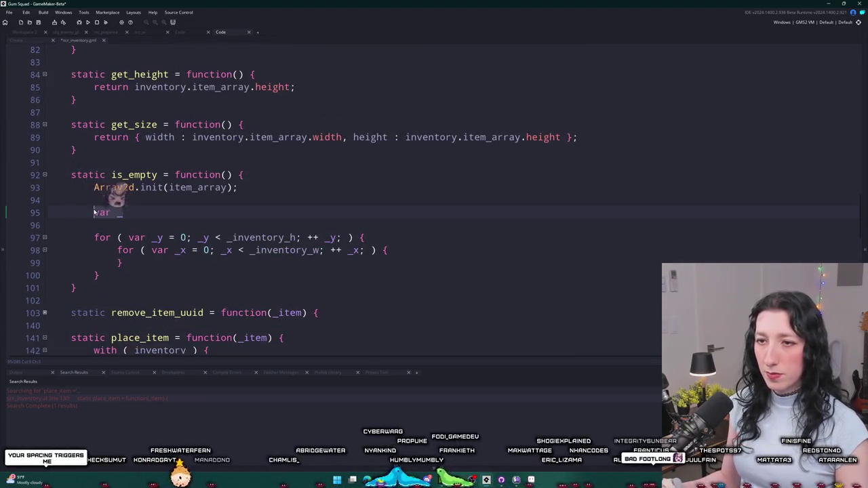
key(ctrl+v)
key(BackSpace)
Add a var keyword above the size lines and tidy the declaration formatting.
click(107, 201)
key(Return)
text(var)
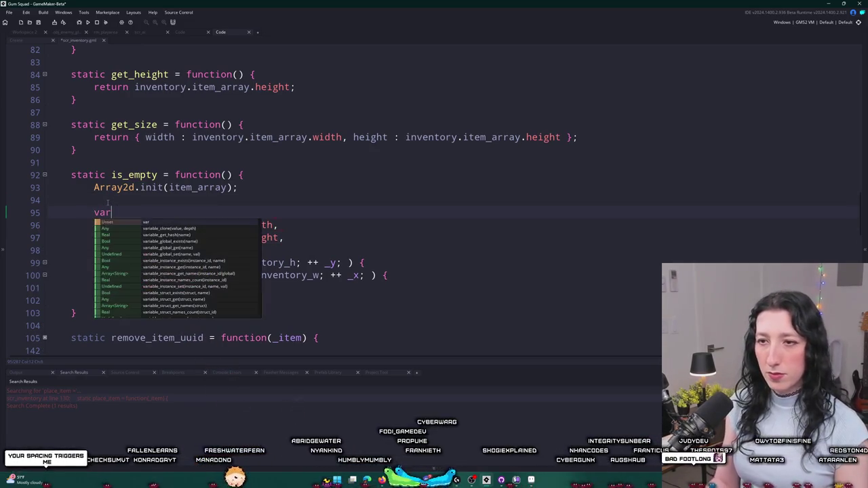
click(290, 236)
text(;)
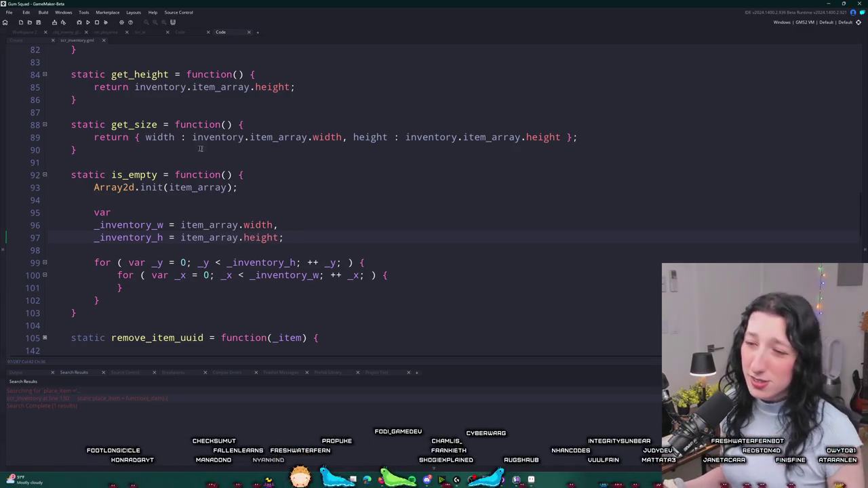
click(299, 224)
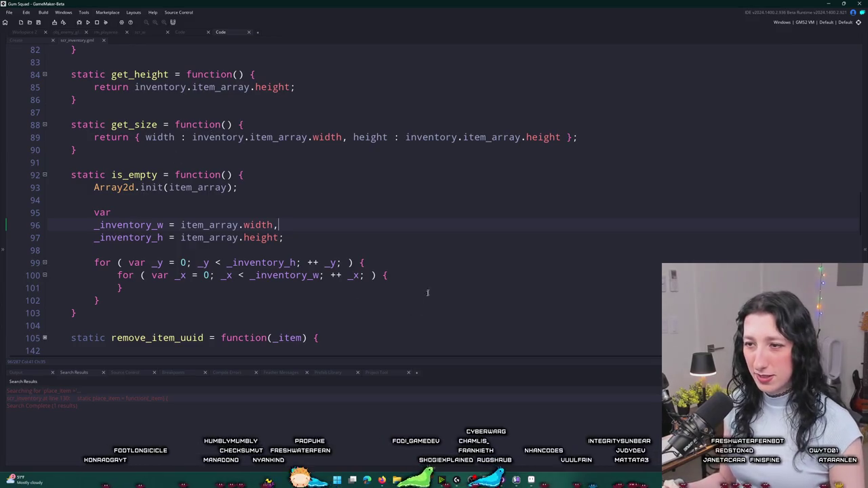
key(Return)
scroll(434, 278, down, 2)
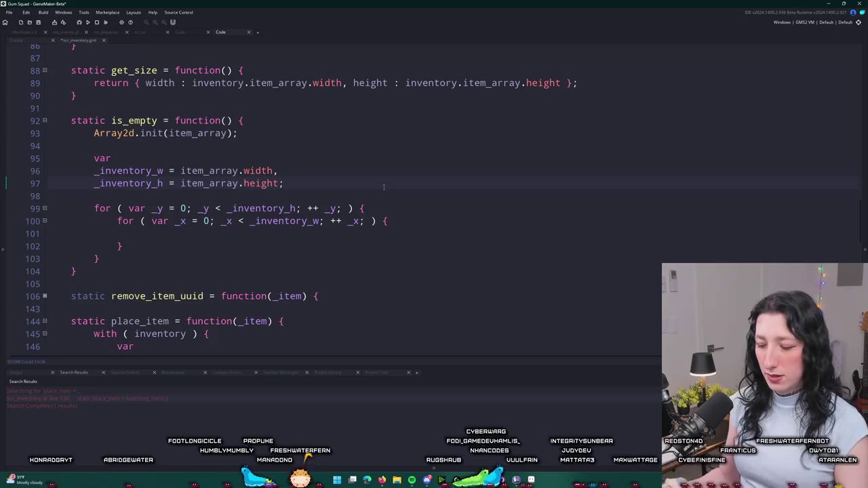
key(BackSpace)
text(,)
key(Return)
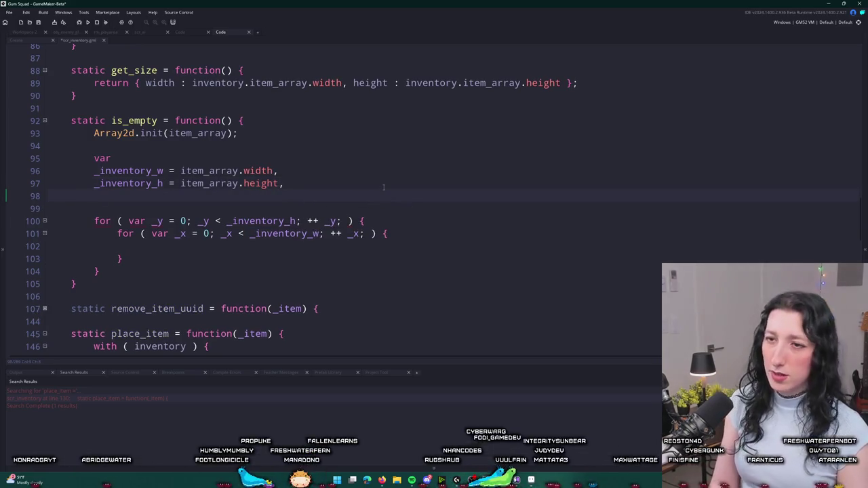
text(_i)
key(BackSpace)
key(BackSpace)
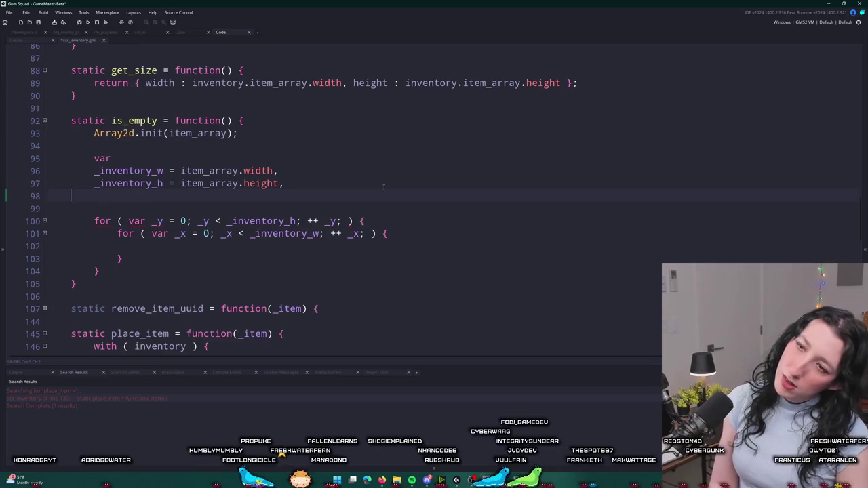
key(BackSpace)
key(BackSpace)
key(BackSpace)
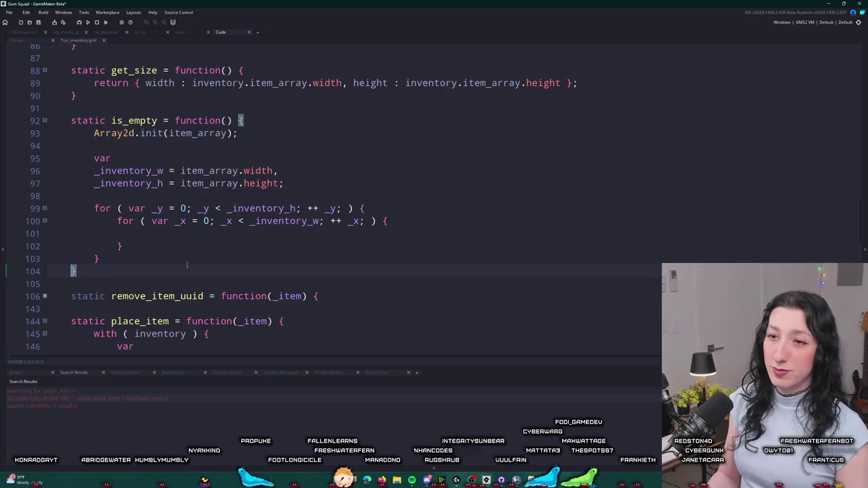
Add return true; after the loops and type an is_struct check on Array2d.get(_x,_y).
key(Up)
key(Return)
key(Return)
text(return true;)
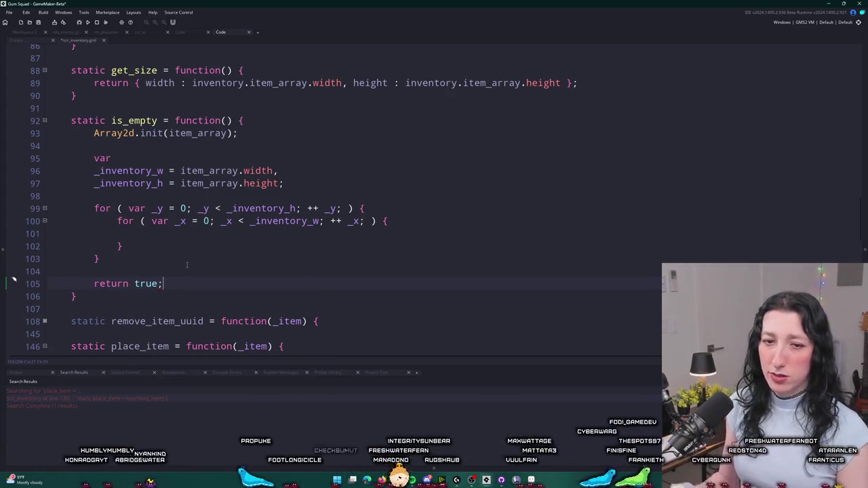
click(200, 233)
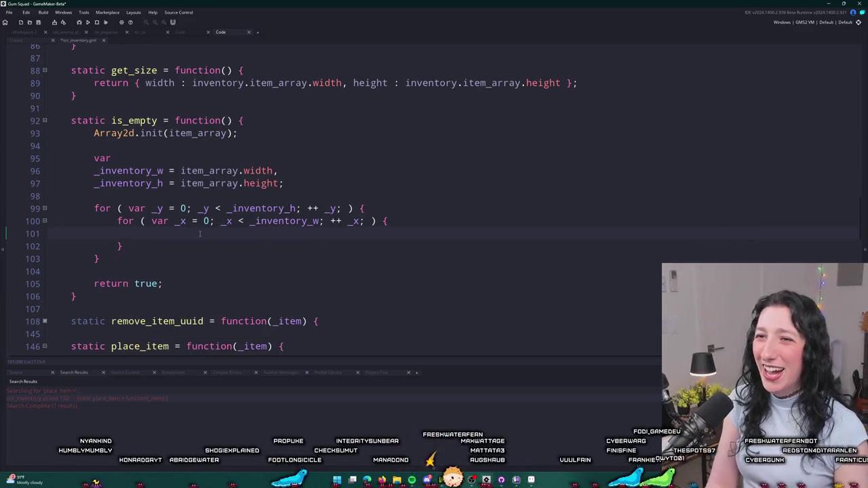
text(Array.get)
key(BackSpace)
key(BackSpace)
key(BackSpace)
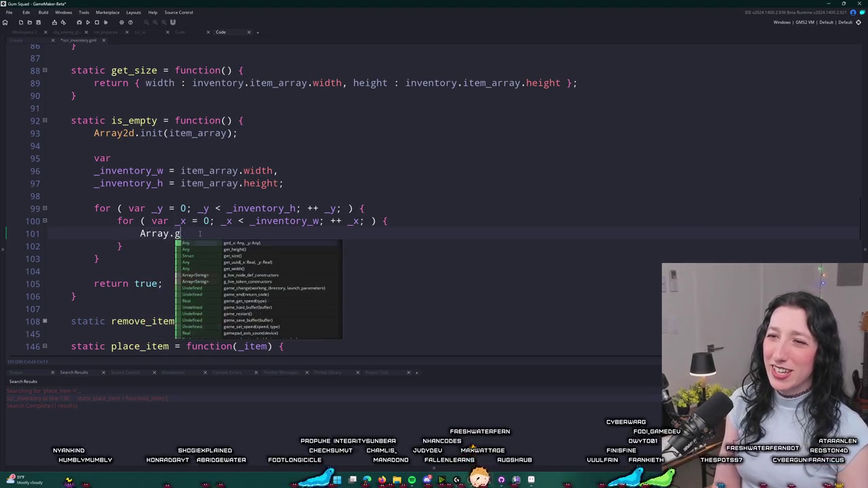
text(y2d.get)
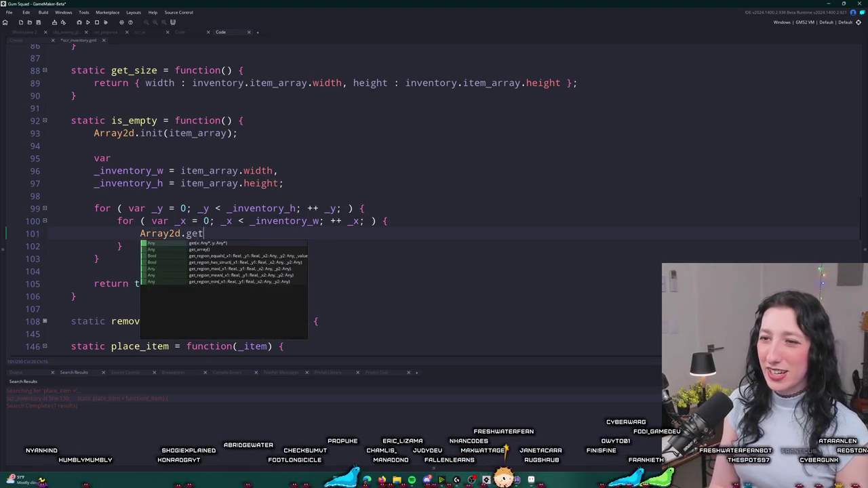
text((_x,_y) !=)
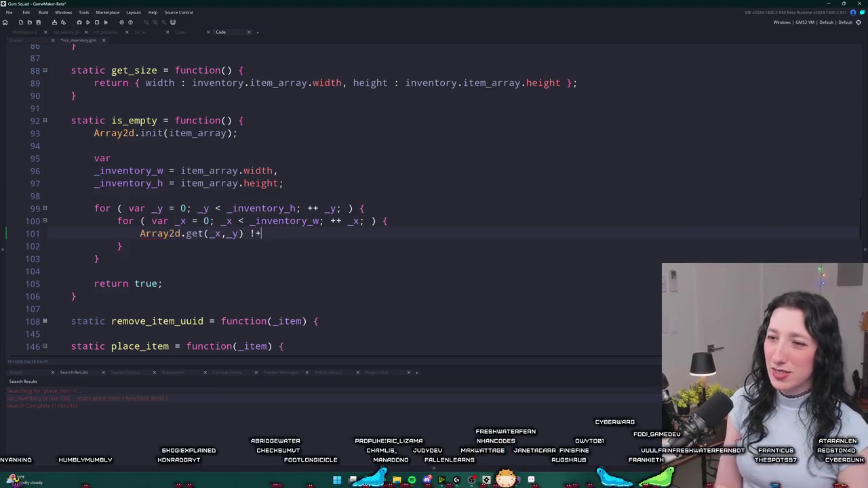
text(is_struct()
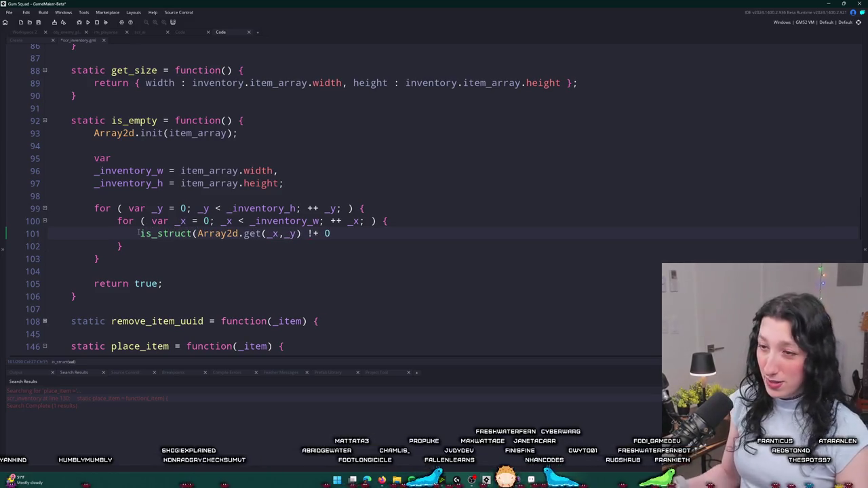
click(357, 233)
text())
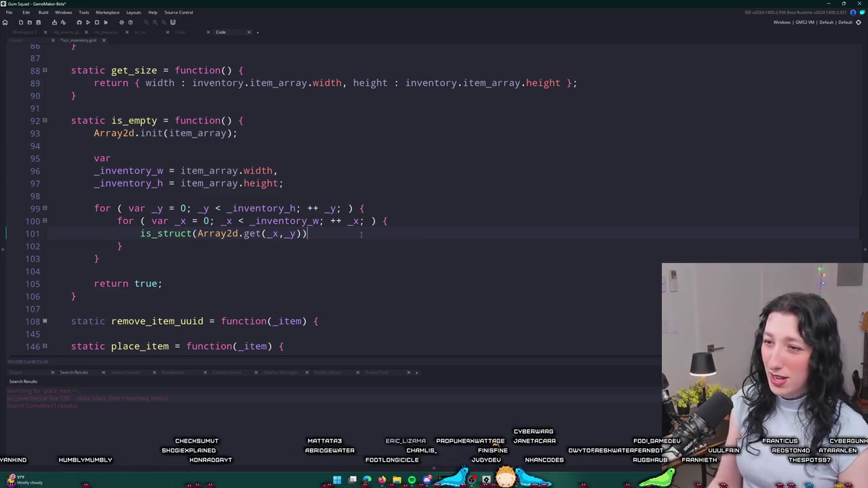
key(Return)
key(ctrl+z)
key(ctrl+z)
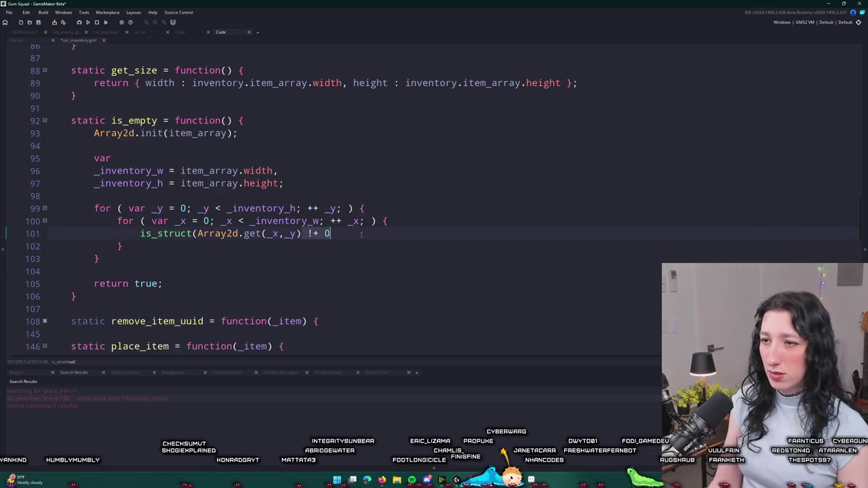
text() {)
key(Return)
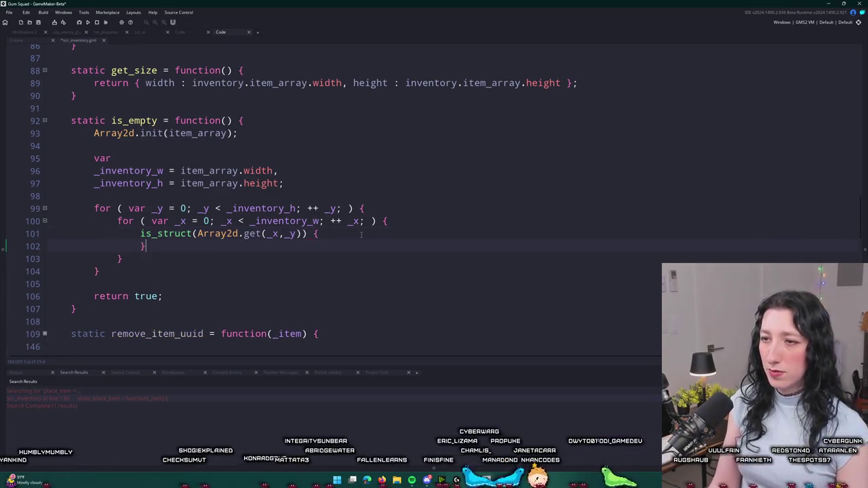
Wrap the struct check in an if block that returns false.
click(141, 233)
text(if ()
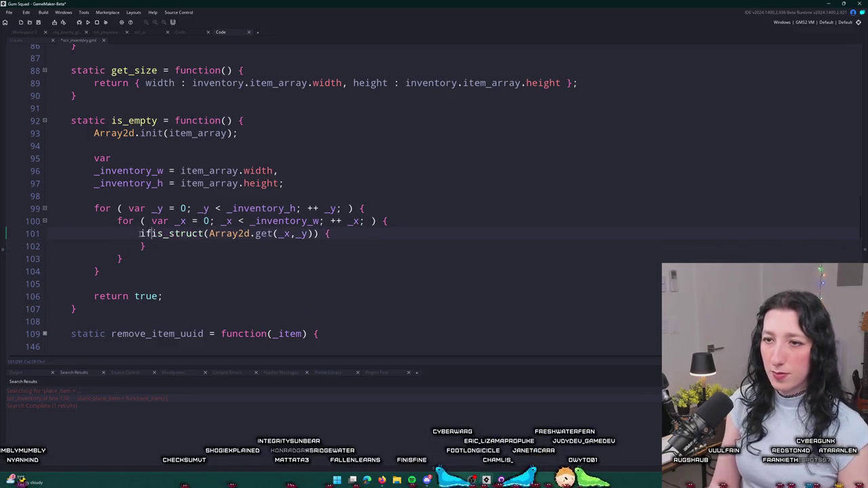
key(End)
key(Left)
key(Left)
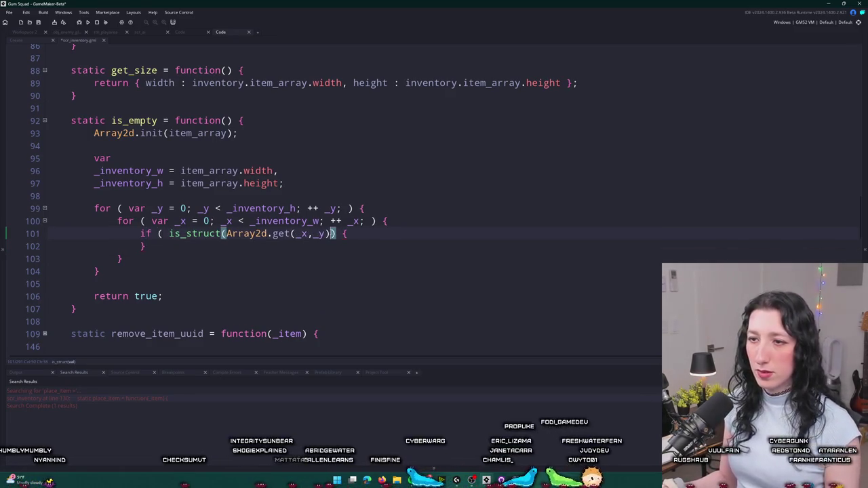
text()_)
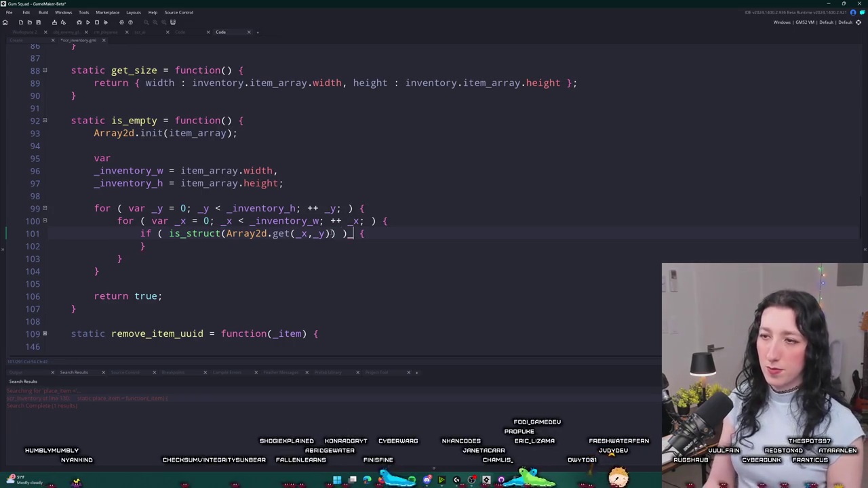
key(BackSpace)
key(End)
key(Return)
text(retu)
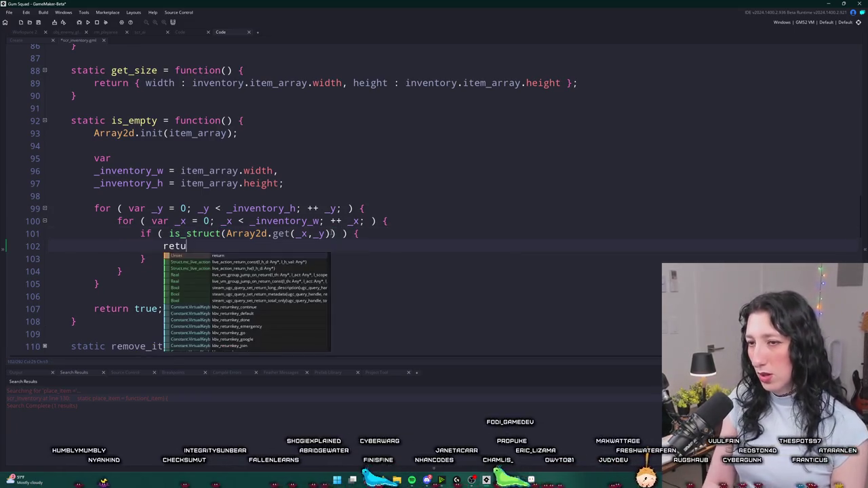
text(rn false;)
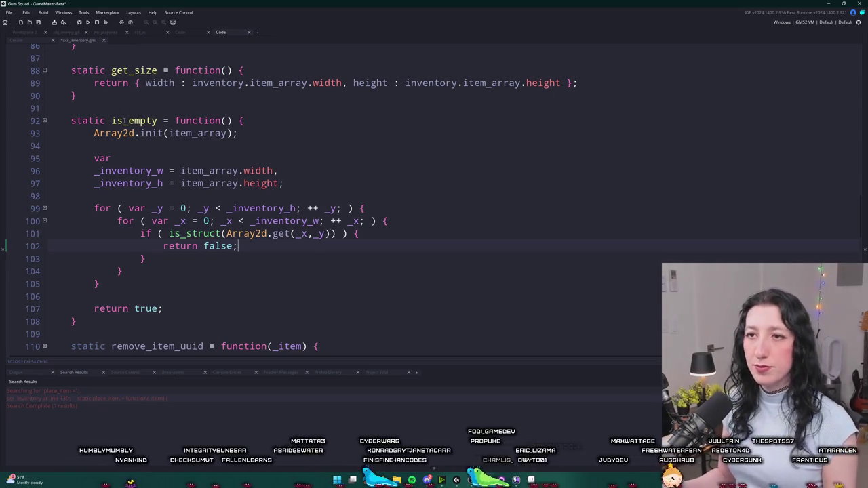
double_click(125, 121)
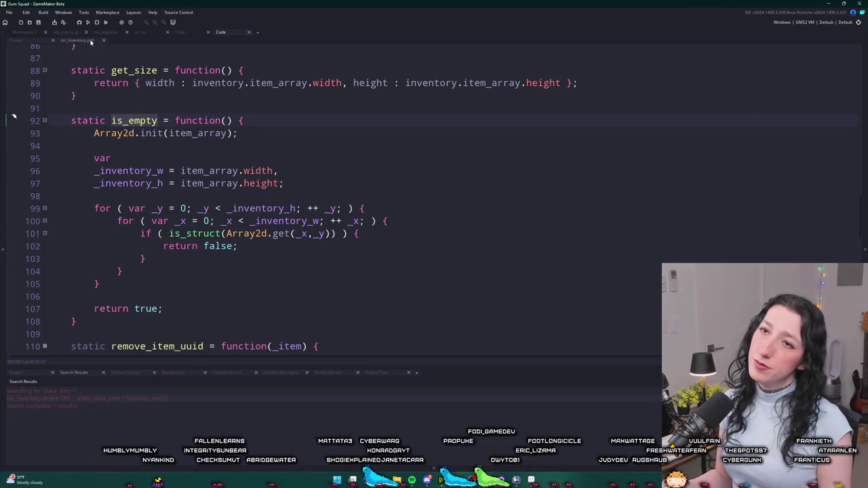
key(ctrl+Tab)
Turn line 39 into an if (Inventory.init(_inst.inventory).is_empty()) { condition.
drag(278, 170, 95, 171)
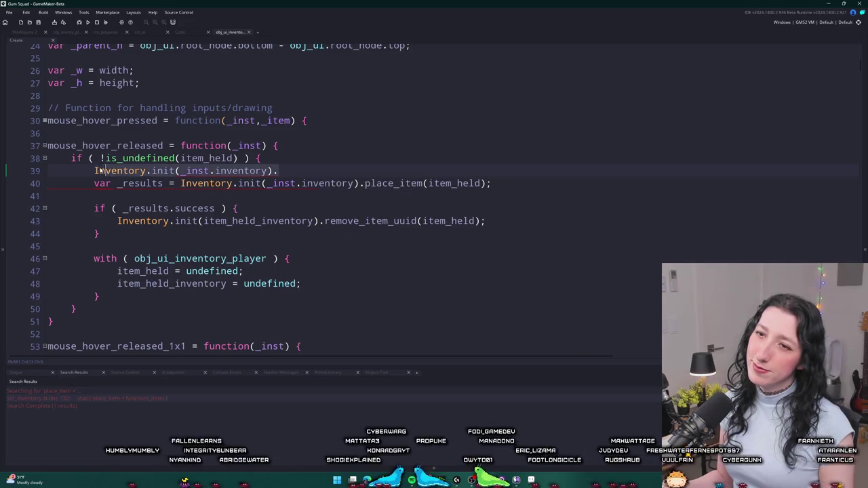
text(if ( is_empty)
key(ctrl+BackSpace)
text(nventory.)
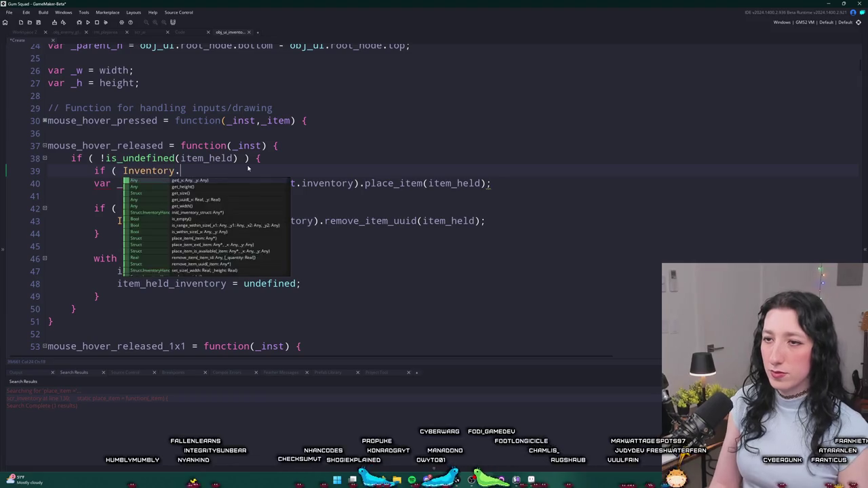
text(init(_instinve)
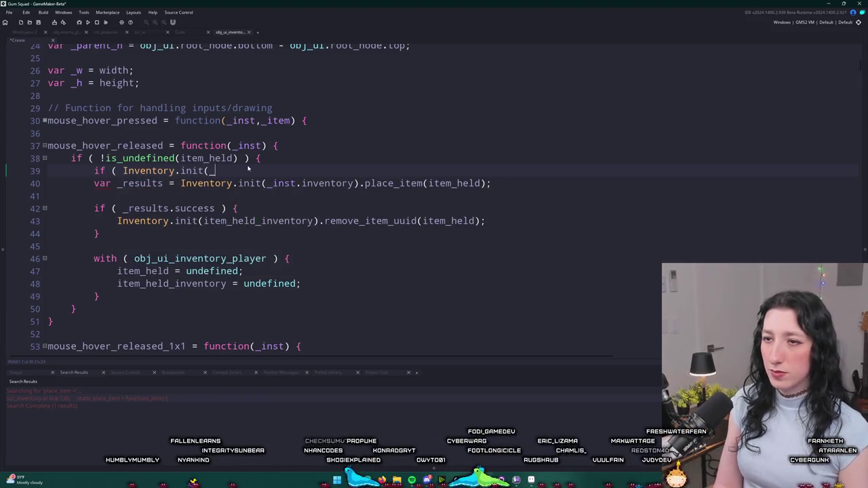
key(BackSpace)
text(.inventory)
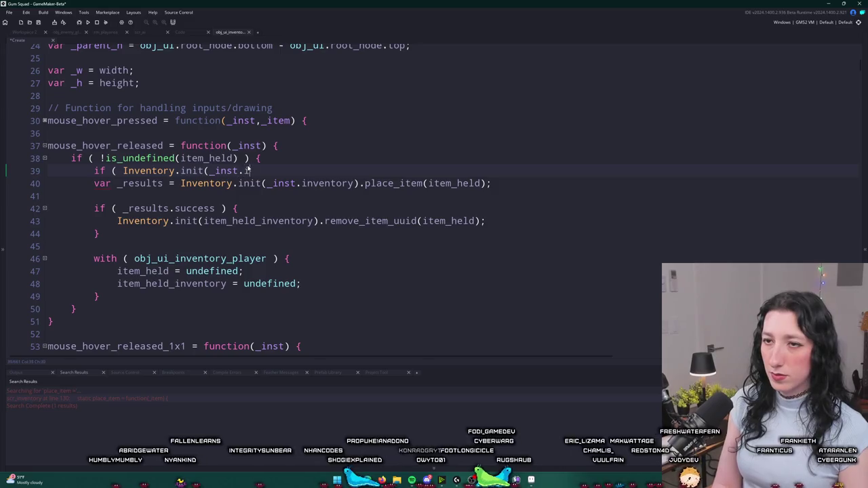
text().is_empty())
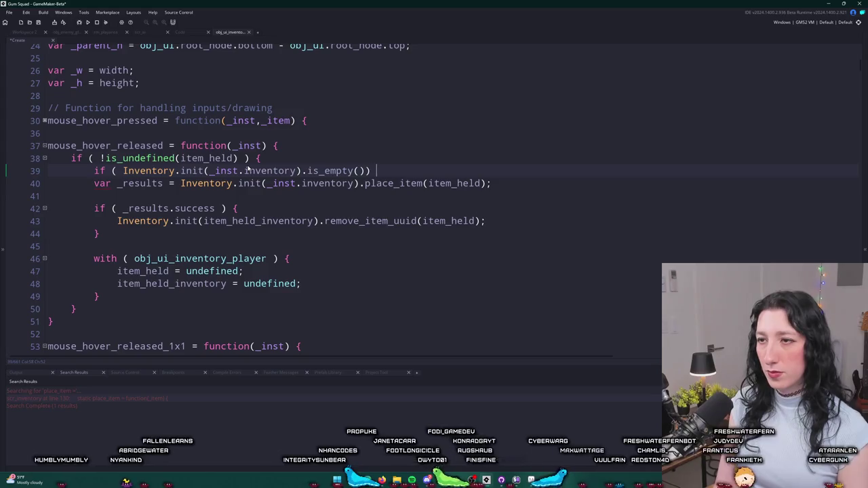
text( ) {)
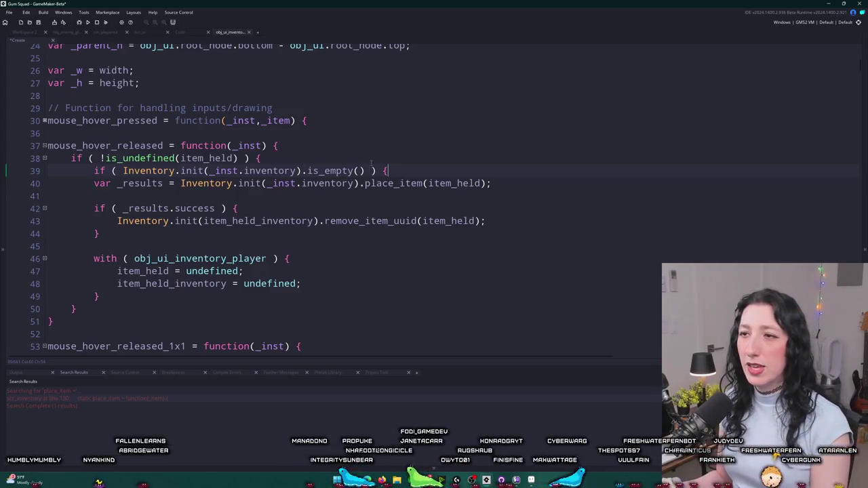
key(Left)
key(Left)
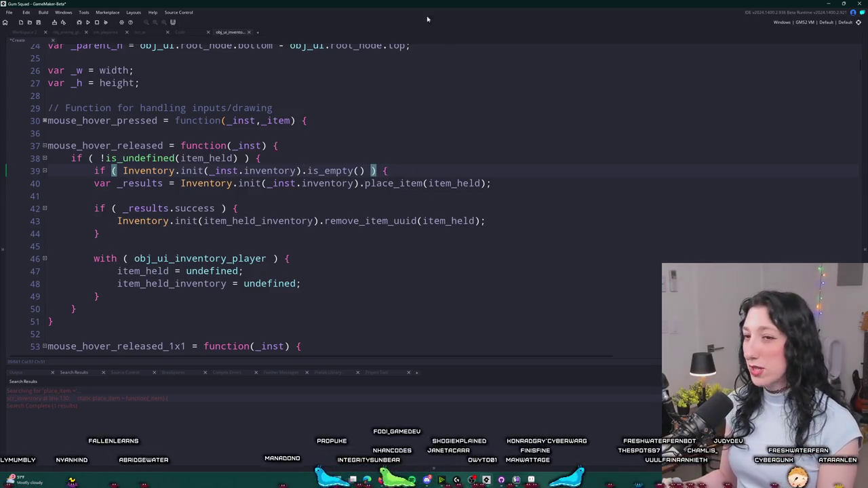
Add a closing brace after line 49 and indent lines 40–49 under the new if.
scroll(248, 268, down, 1)
click(112, 255)
key(Return)
text(})
mouse_move(113, 255)
mouse_down()
mouse_move(95, 131)
mouse_move(93, 144)
mouse_up()
key(Tab)
Trim line 40 down to Inventory.place_item(item_held) by removing .init(_inst.inventory).
click(293, 147)
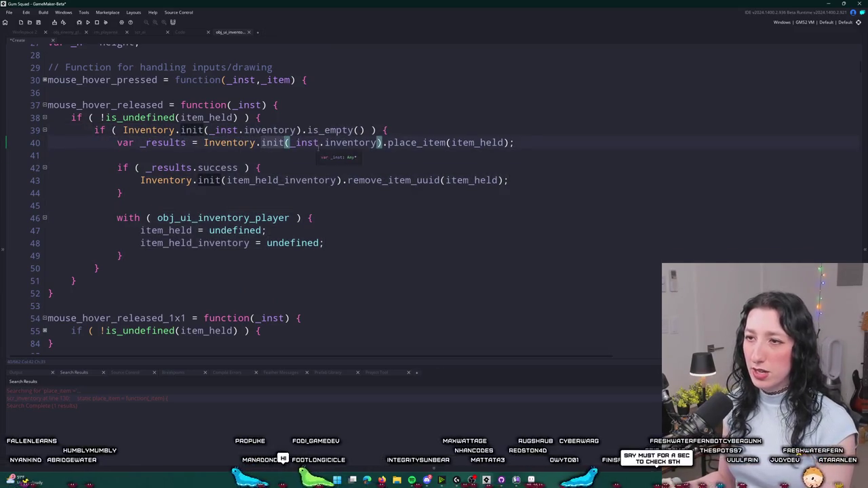
key(BackSpace)
key(BackSpace)
key(BackSpace)
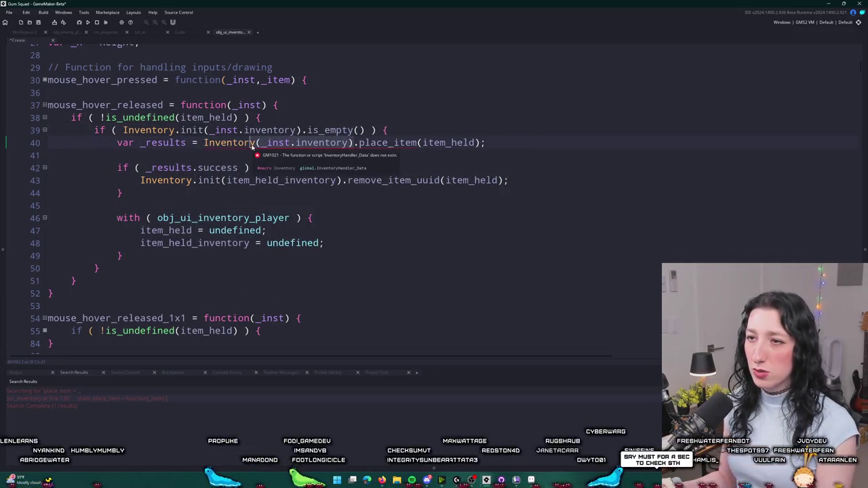
drag(253, 142, 354, 142)
key(Delete)
click(343, 180)
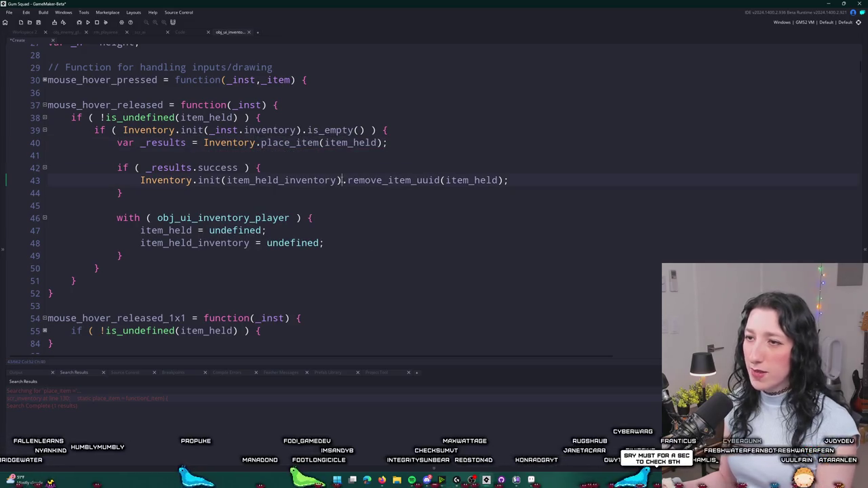
drag(342, 179, 232, 179)
click(261, 142)
text((_inst.inventory))
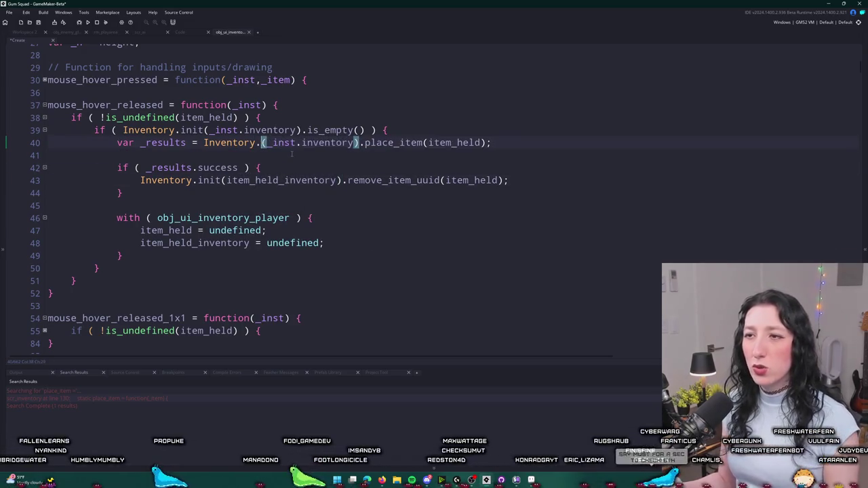
click(292, 155)
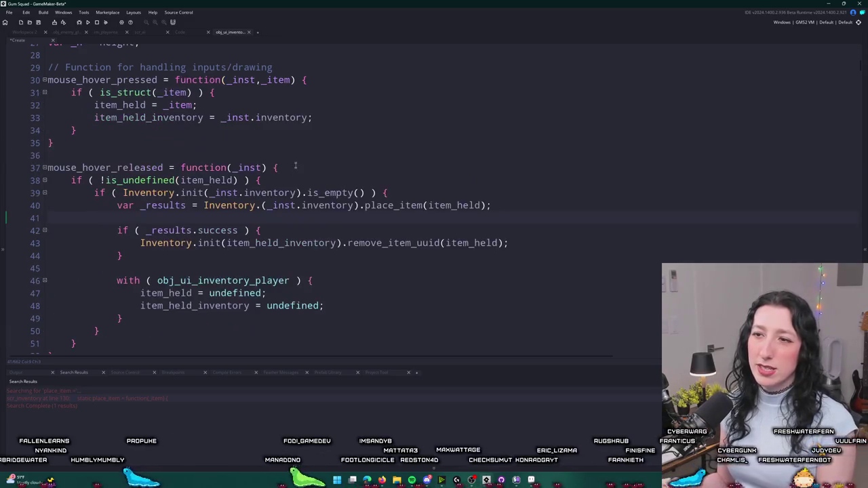
key(Up)
key(Up)
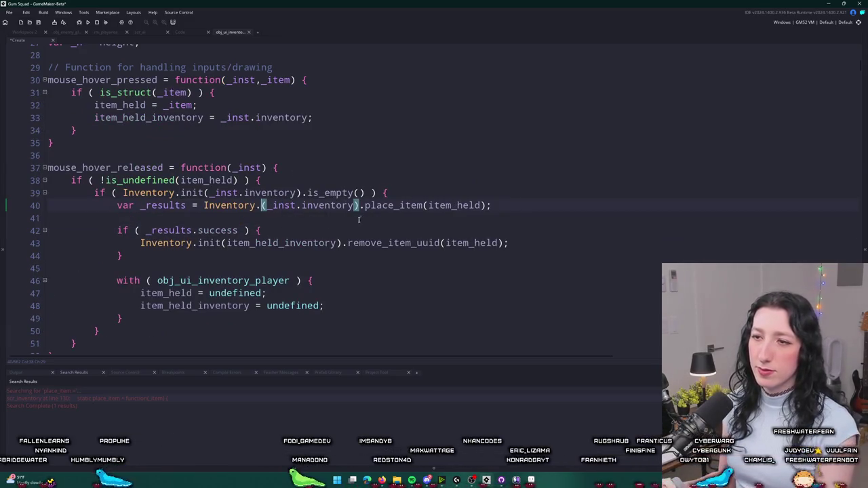
drag(261, 206, 359, 205)
key(Delete)
click(400, 192)
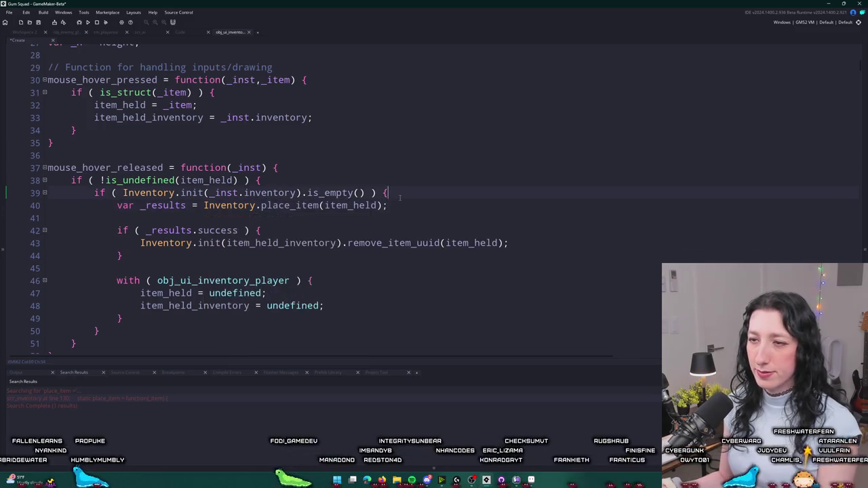
Build and run the game with F5.
scroll(397, 193, down, 1)
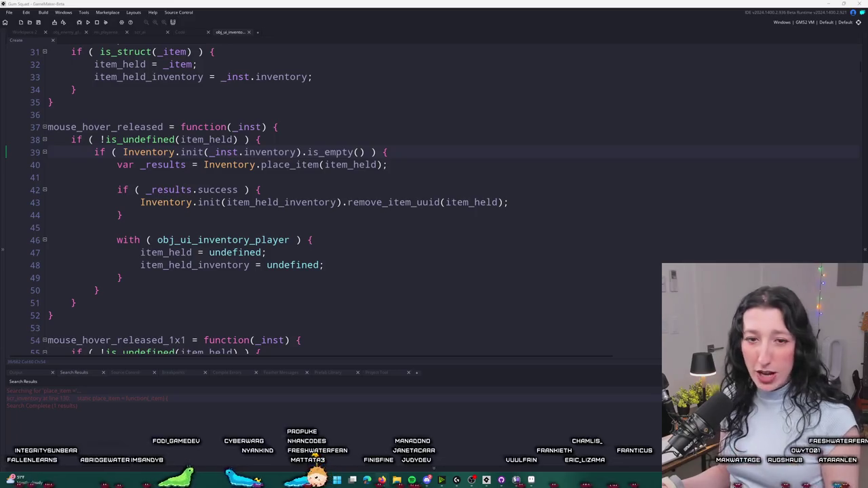
click(412, 161)
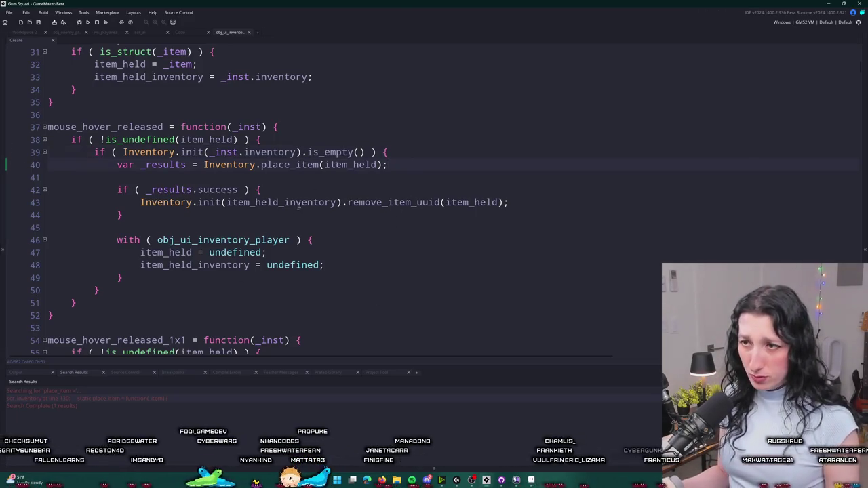
scroll(412, 212, up, 1)
key(F5)
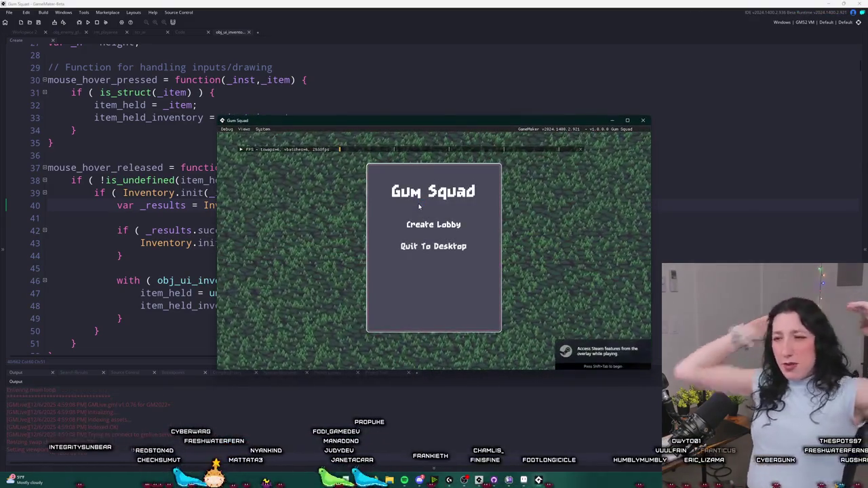
Maximize the game, create a lobby, walk left, then open the inventory and click a slot.
double_click(431, 124)
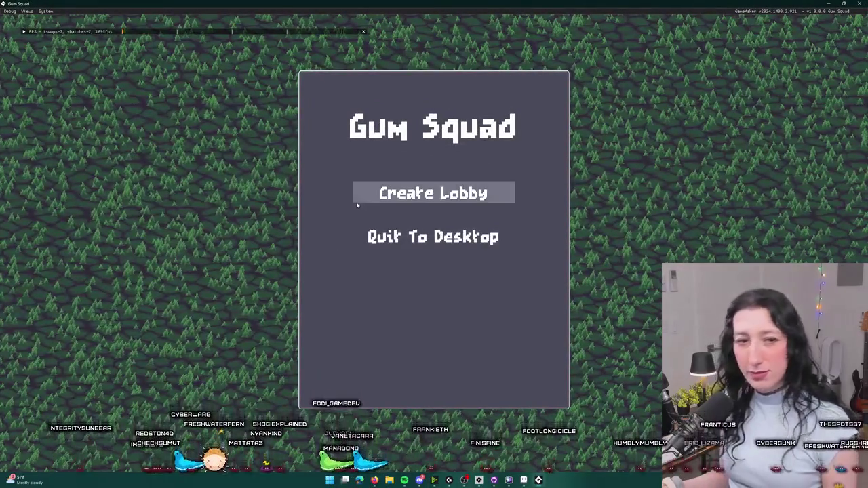
click(383, 190)
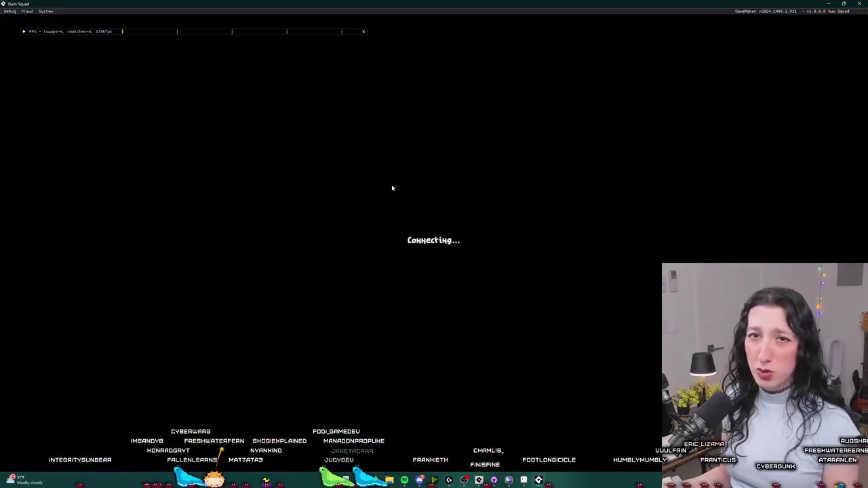
key(a)
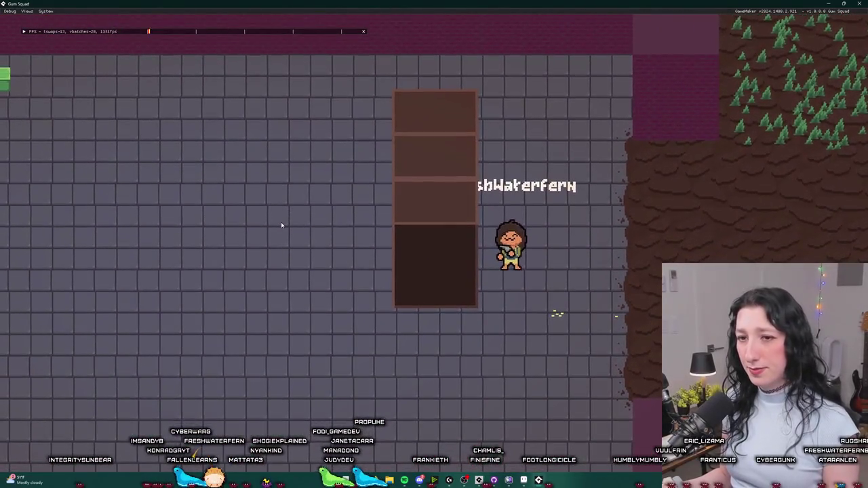
key(a)
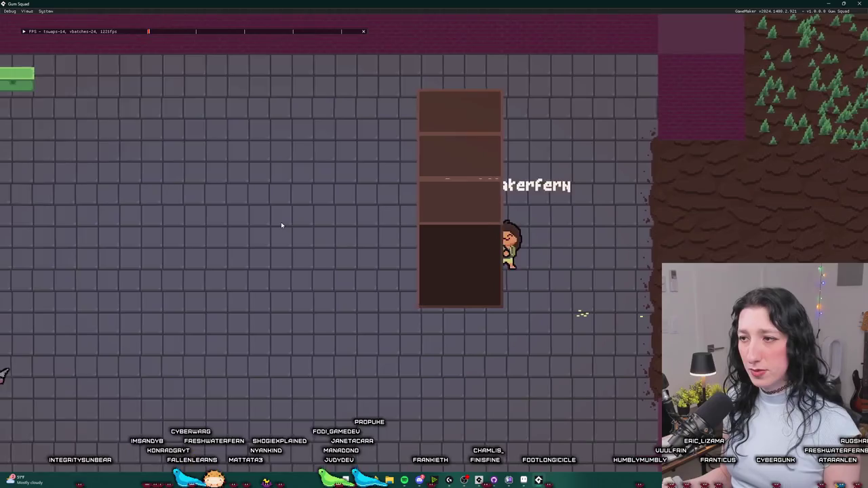
key(Tab)
mouse_move(475, 169)
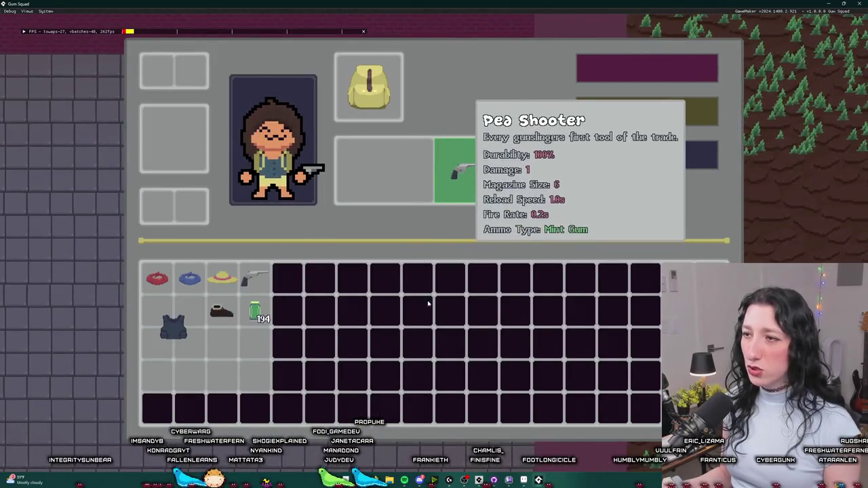
click(338, 316)
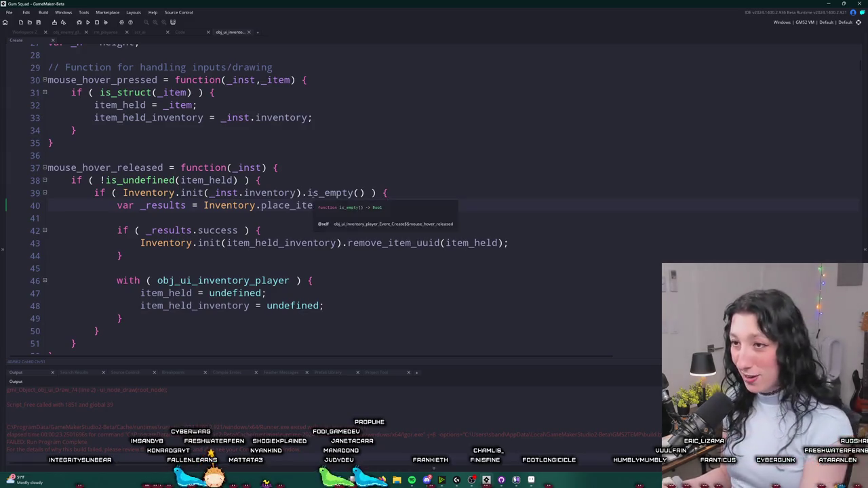
Search the project for is_empty, jump to its scr_inventory definition, and close the search panel.
click(358, 194)
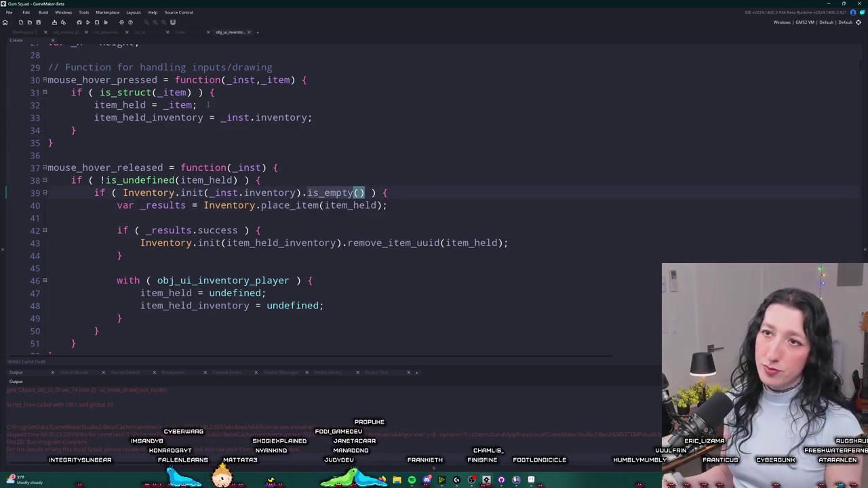
click(181, 33)
key(ctrl+shift+f)
key(Return)
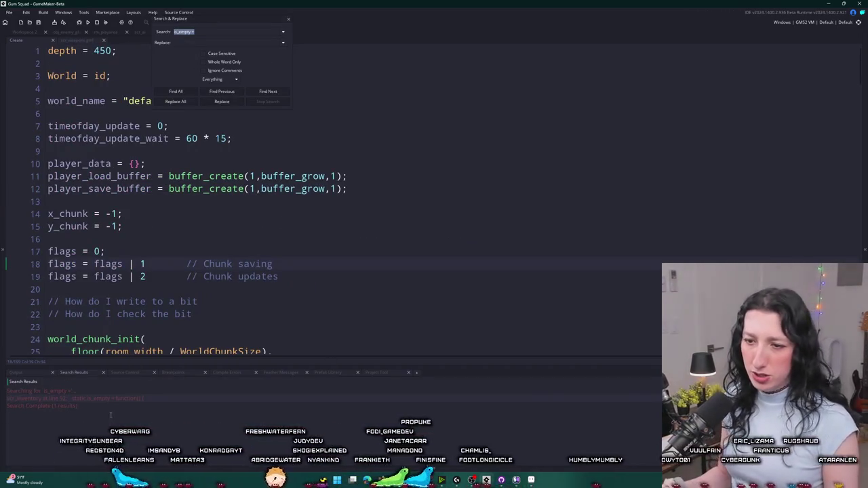
double_click(65, 398)
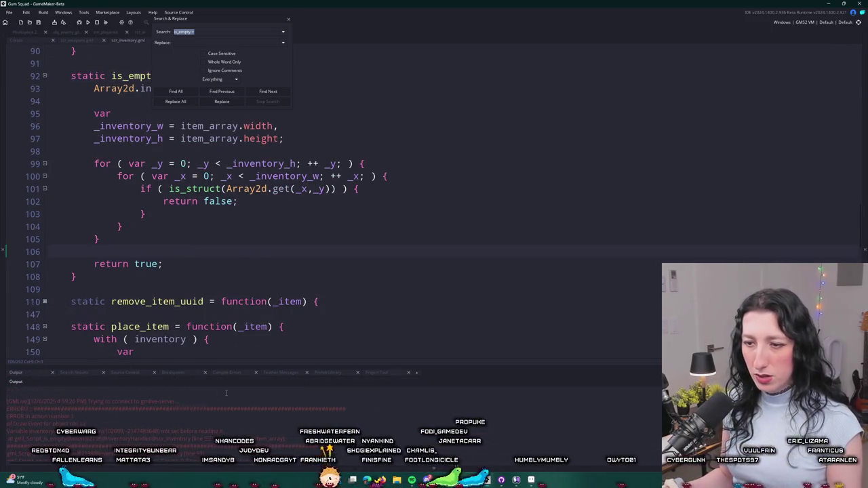
click(284, 290)
key(ctrl+g)
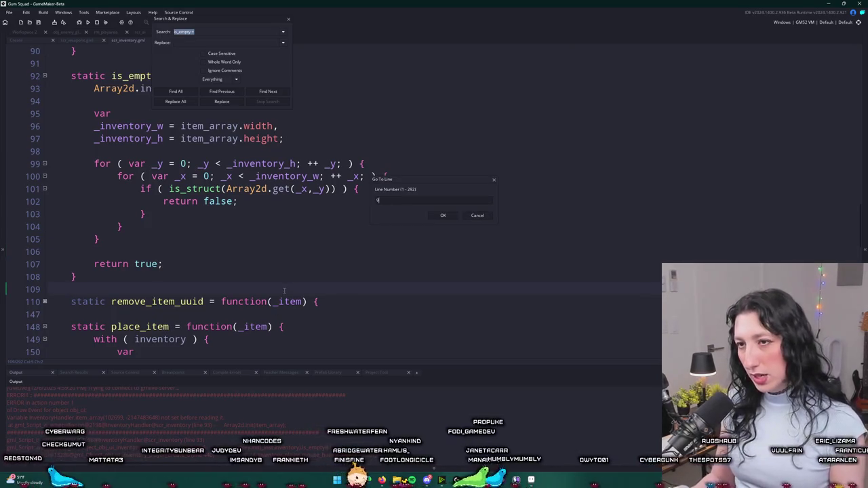
scroll(301, 164, up, 2)
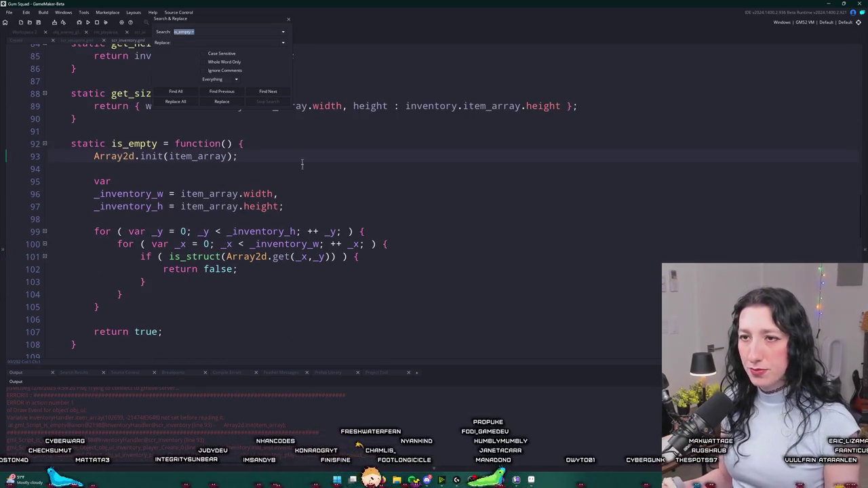
click(289, 20)
scroll(254, 276, up, 2)
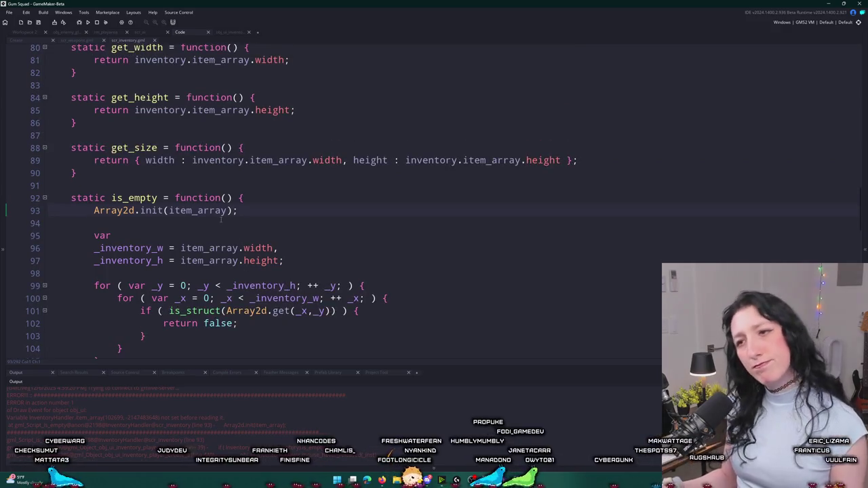
Add 'with ( inventory ) {' on a new line under the is_empty header.
key(ctrl+Right)
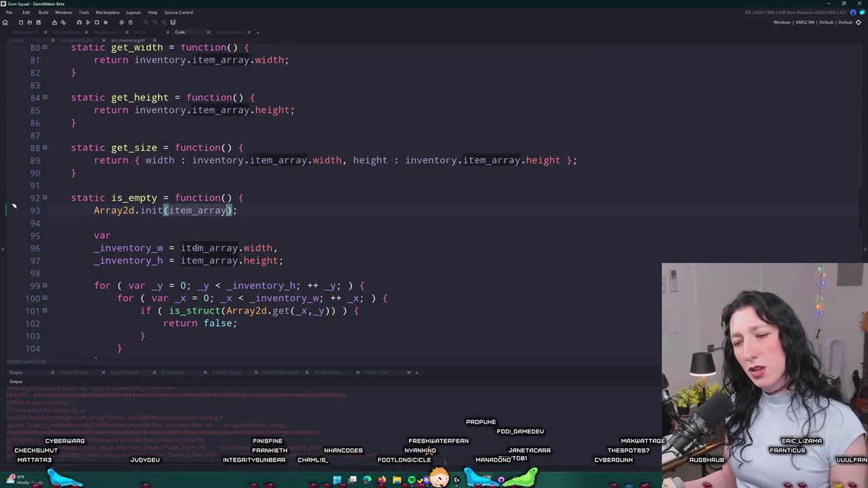
scroll(197, 408, up, 1)
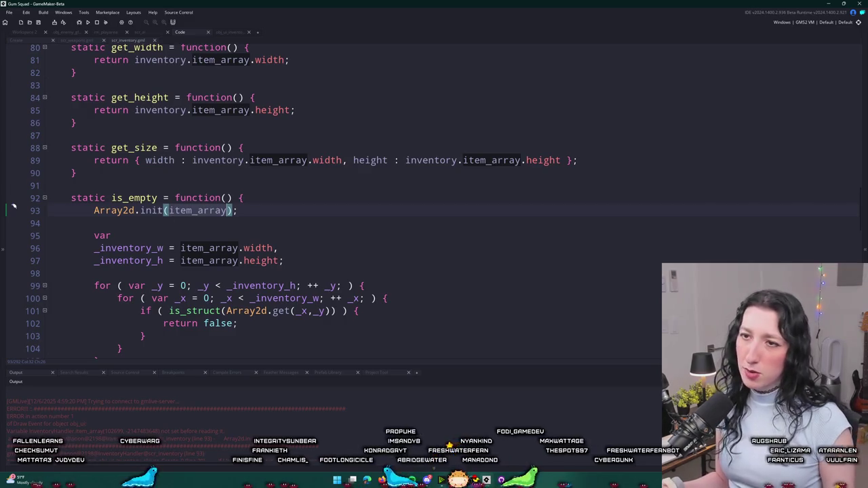
click(195, 162)
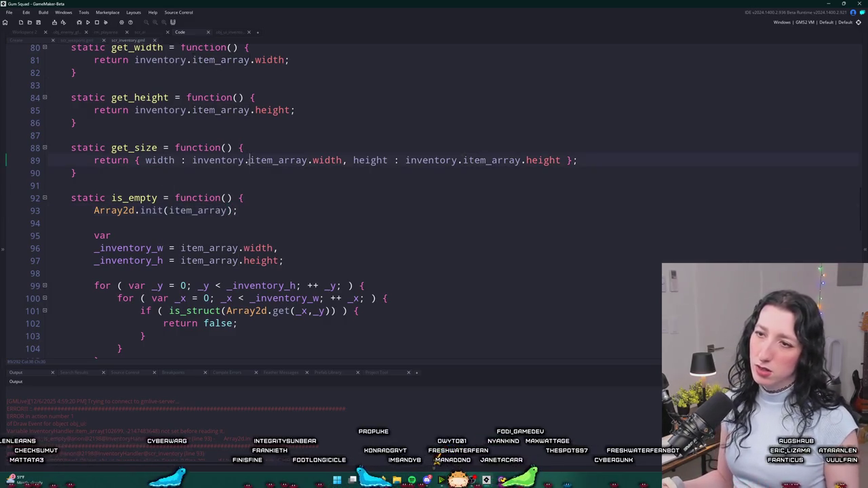
scroll(172, 211, down, 5)
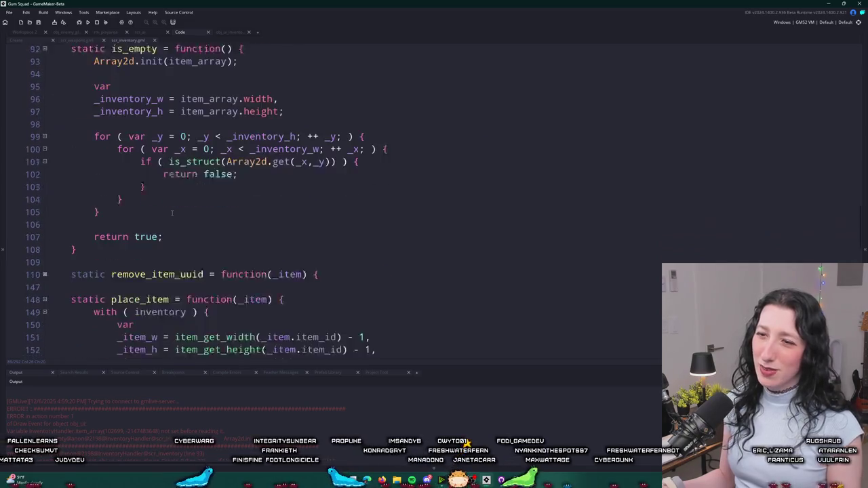
scroll(243, 212, down, 3)
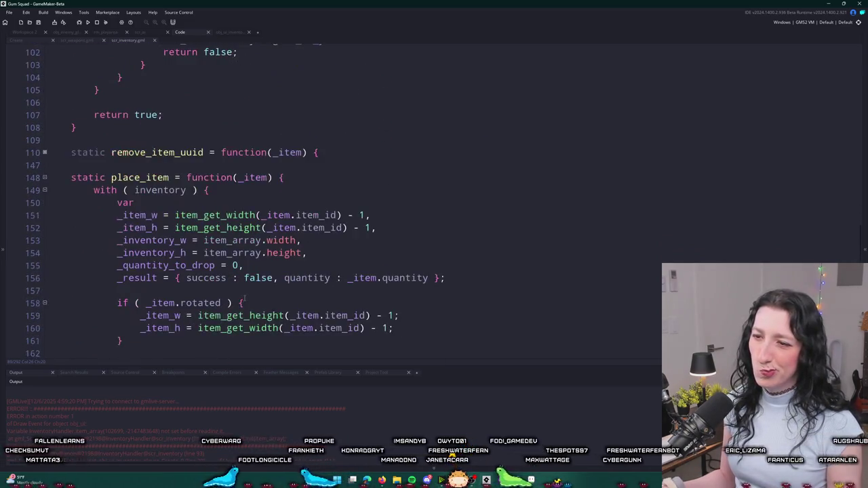
scroll(243, 213, up, 5)
scroll(243, 213, up, 1)
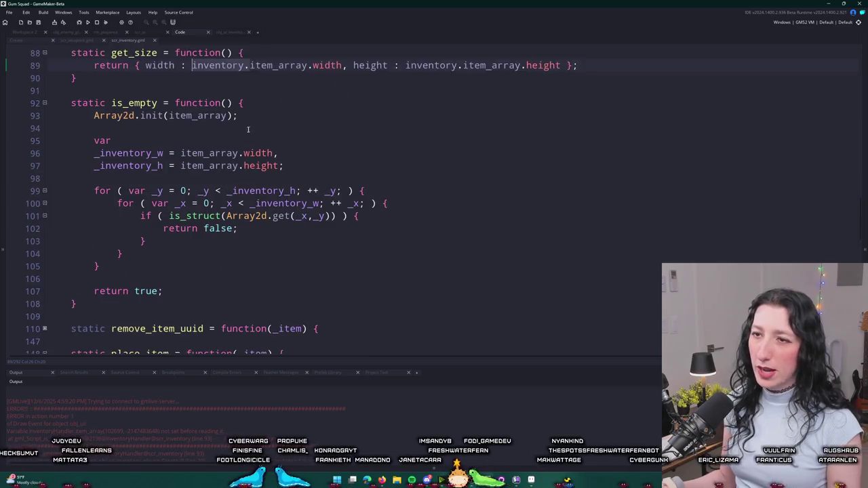
click(279, 109)
key(Return)
text(with ( inventory ) {)
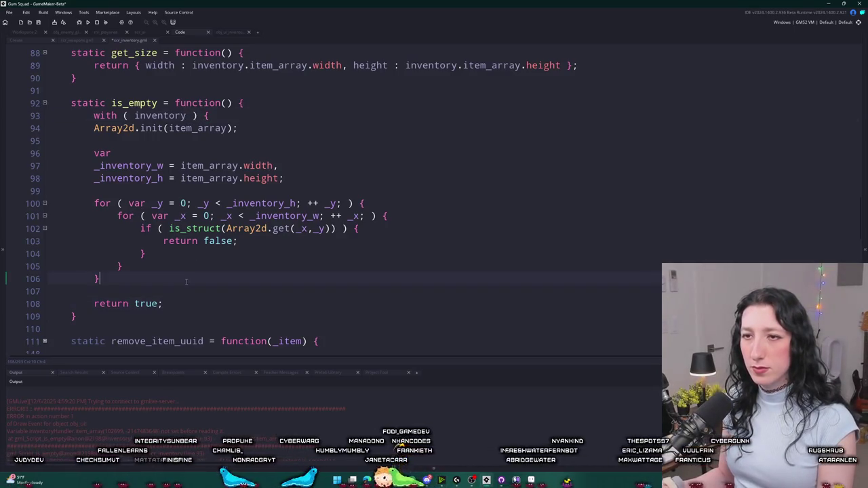
Close the with block with '}', indent lines 94–108, and run the game.
key(Return)
text(})
mouse_move(211, 304)
mouse_down()
mouse_move(95, 154)
mouse_move(200, 131)
mouse_up()
key(Tab)
click(195, 128)
key(F5)
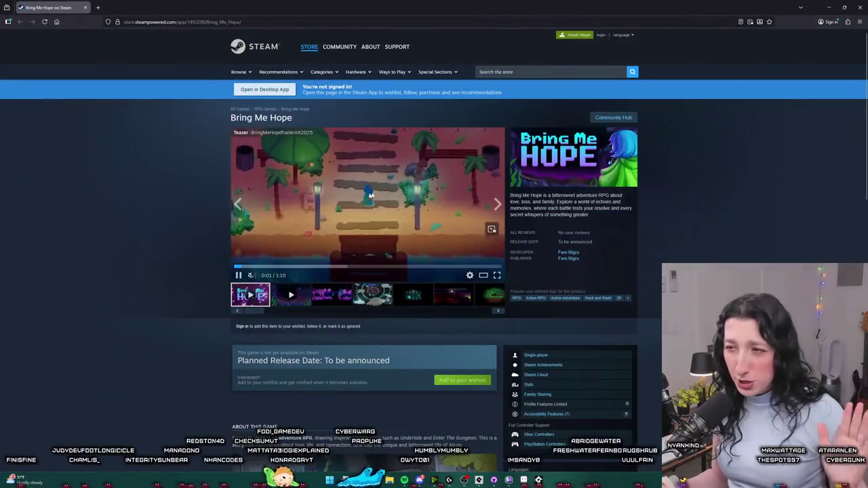
Watch the Bring Me Hope trailer full screen, skipping ahead twice, then exit full screen.
click(497, 275)
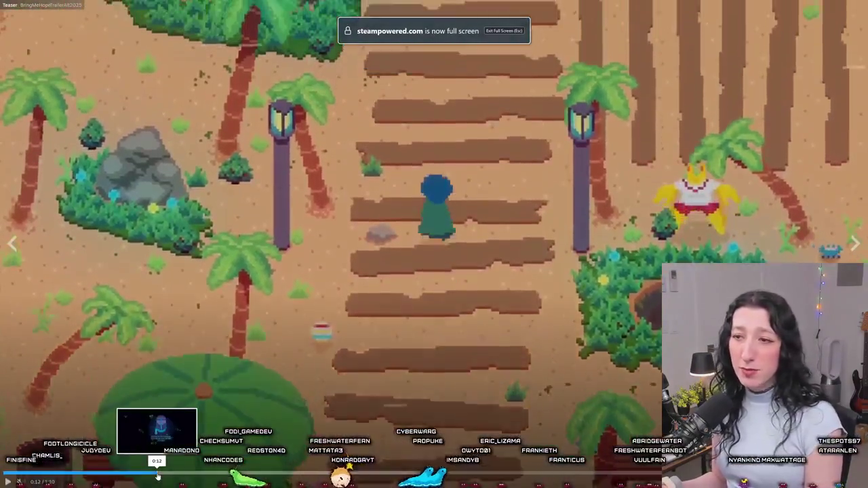
click(160, 474)
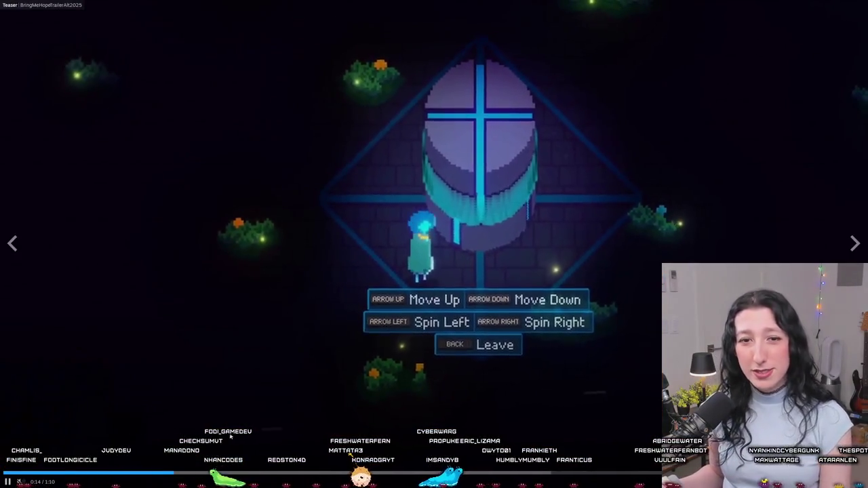
click(298, 472)
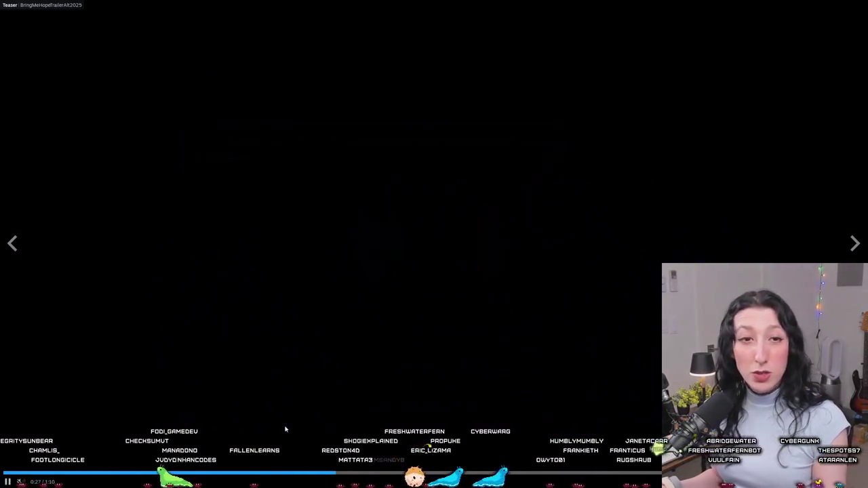
key(Escape)
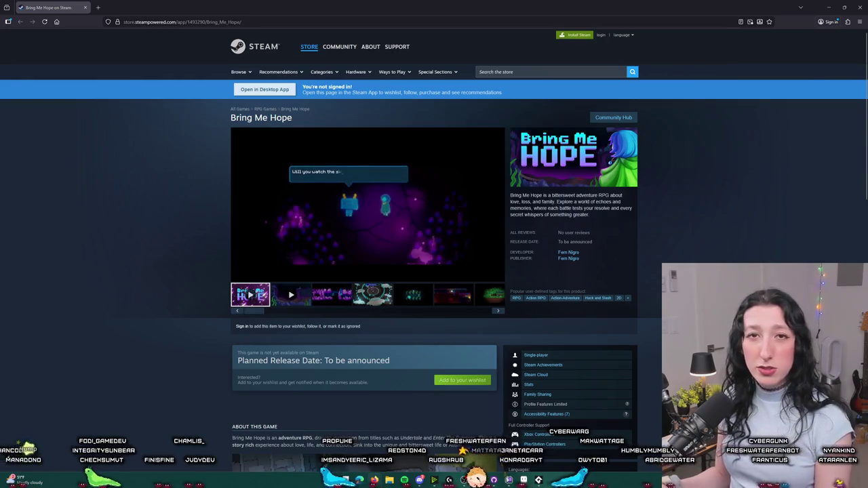
Bring up the maximized YouTube channel and show its Videos list.
key(alt+Tab)
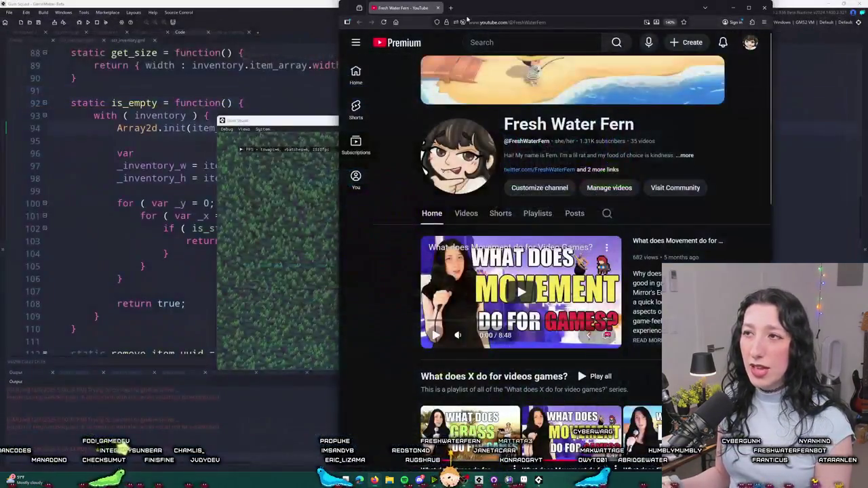
mouse_move(407, 7)
mouse_down()
mouse_move(427, 145)
mouse_move(468, 4)
mouse_up()
click(232, 264)
scroll(343, 418, down, 3)
scroll(407, 272, up, 1)
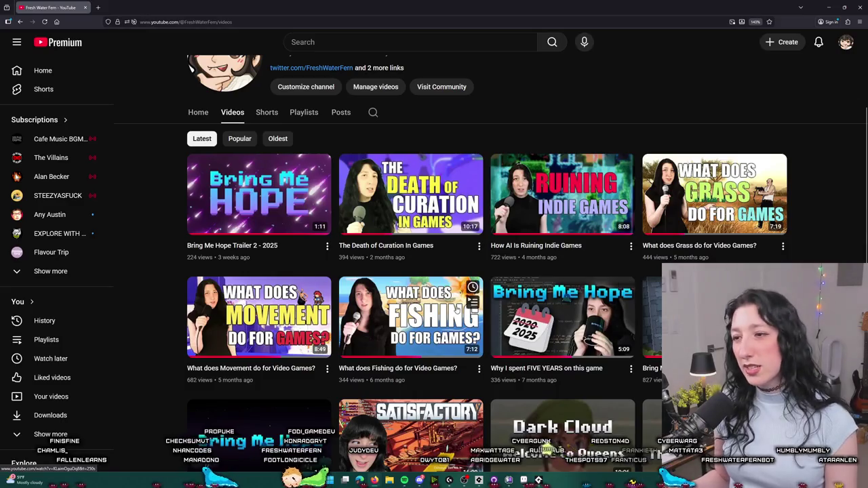
scroll(468, 302, down, 2)
scroll(480, 289, up, 4)
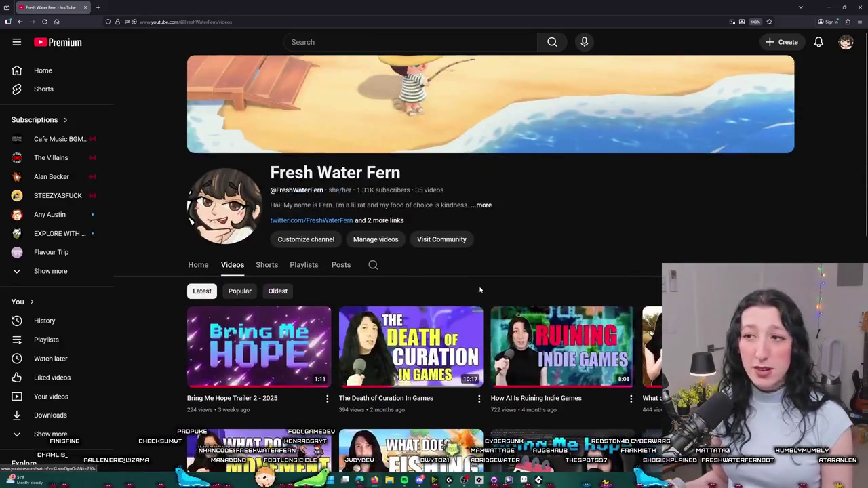
scroll(479, 290, down, 2)
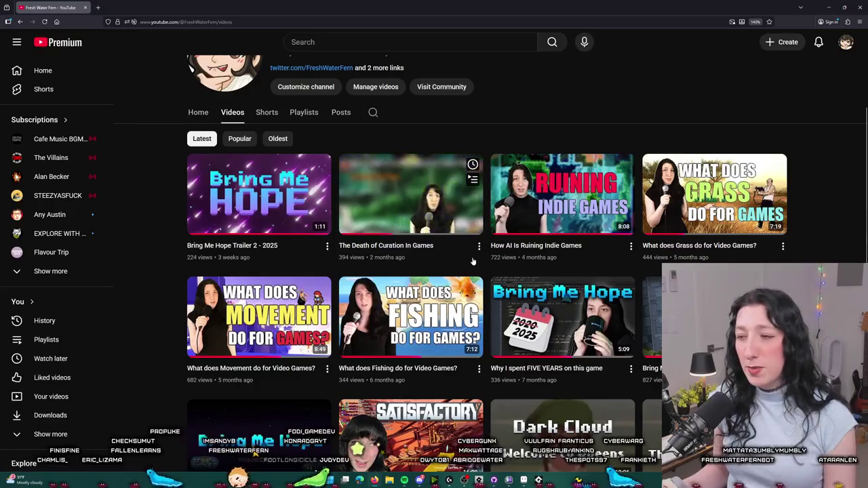
scroll(475, 261, up, 2)
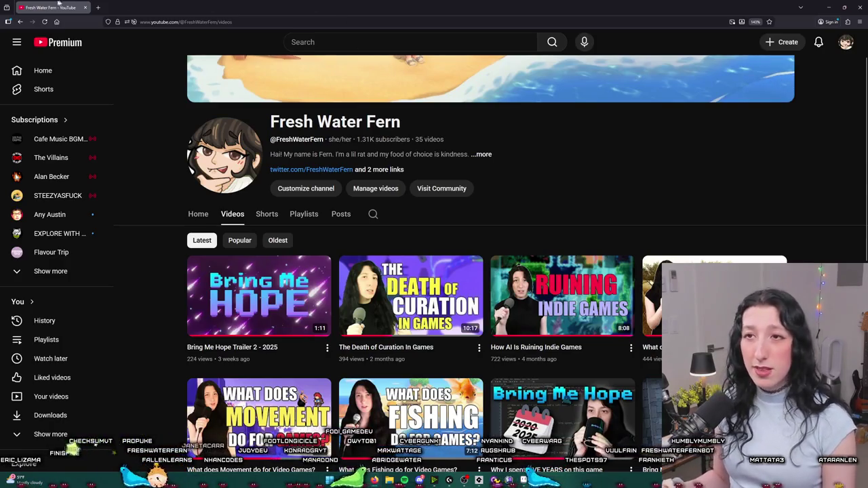
In the maximized game, create a lobby, equip the pistol from the inventory, then close the game.
key(alt+Tab)
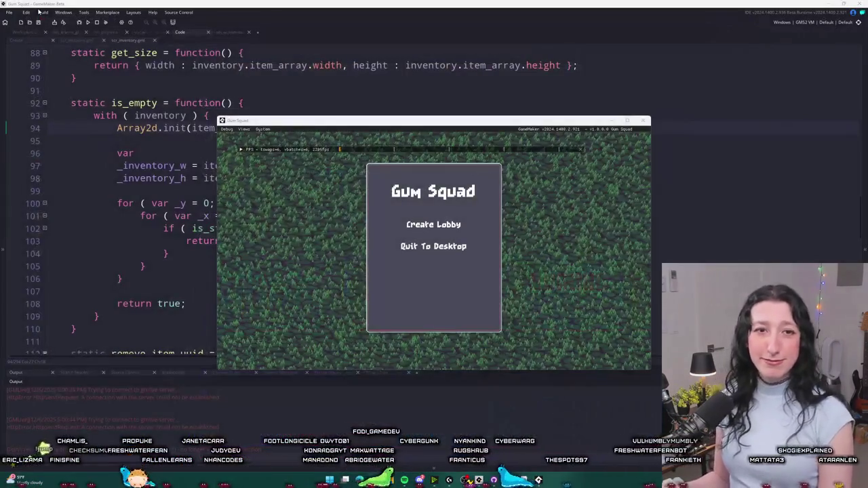
double_click(373, 122)
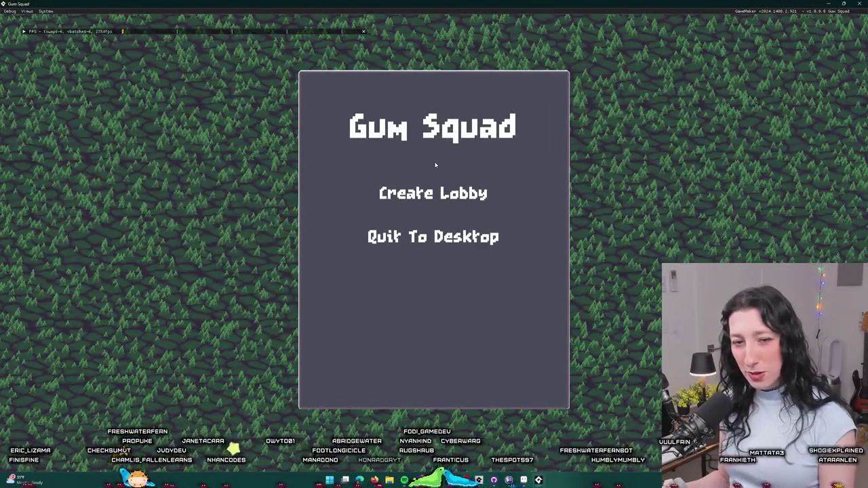
click(423, 190)
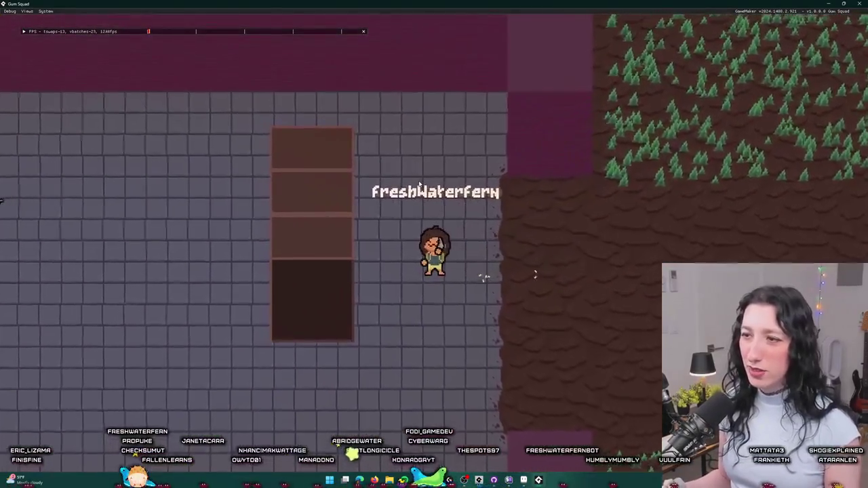
key(Tab)
click(402, 169)
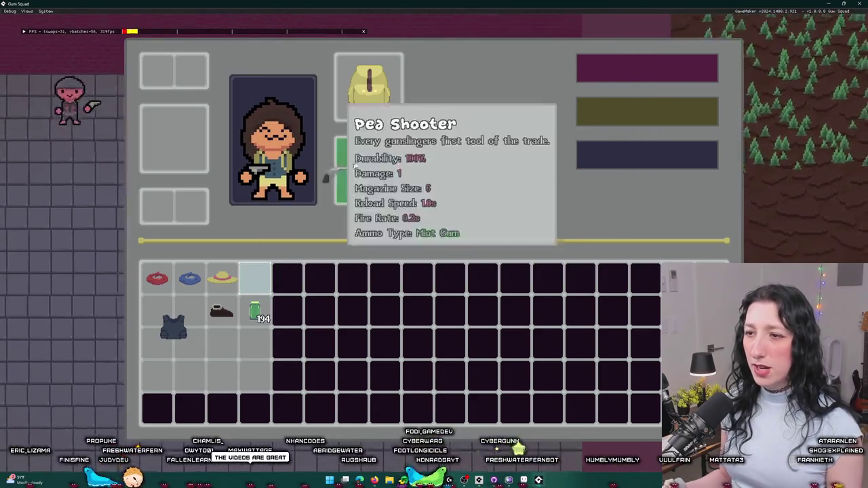
mouse_move(254, 278)
mouse_down()
mouse_move(314, 253)
mouse_move(434, 169)
mouse_move(468, 166)
mouse_move(279, 285)
mouse_move(258, 308)
mouse_move(502, 156)
mouse_up()
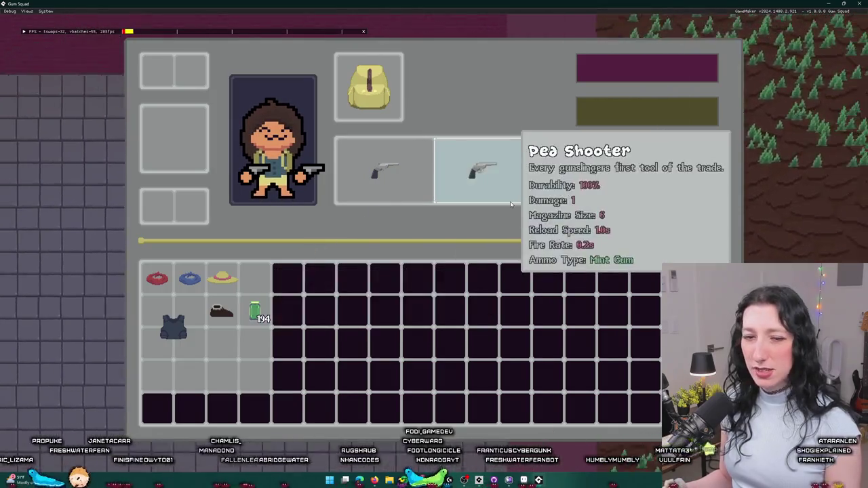
click(853, 5)
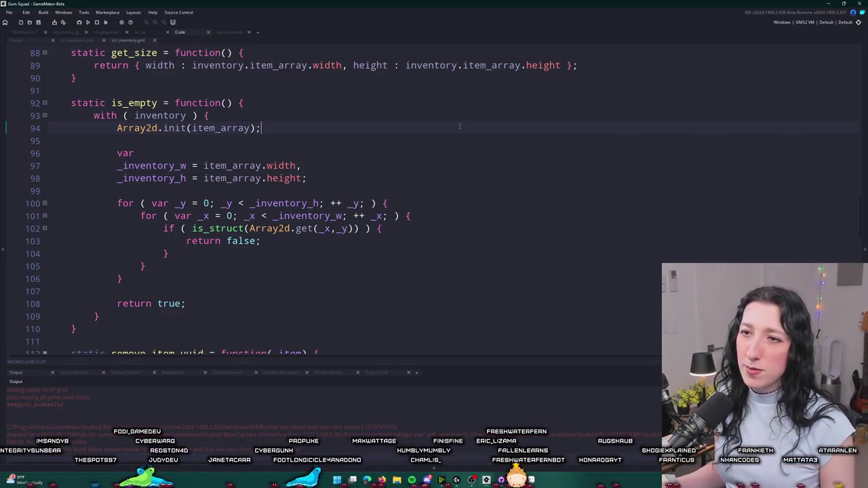
scroll(459, 125, down, 1)
scroll(459, 125, up, 5)
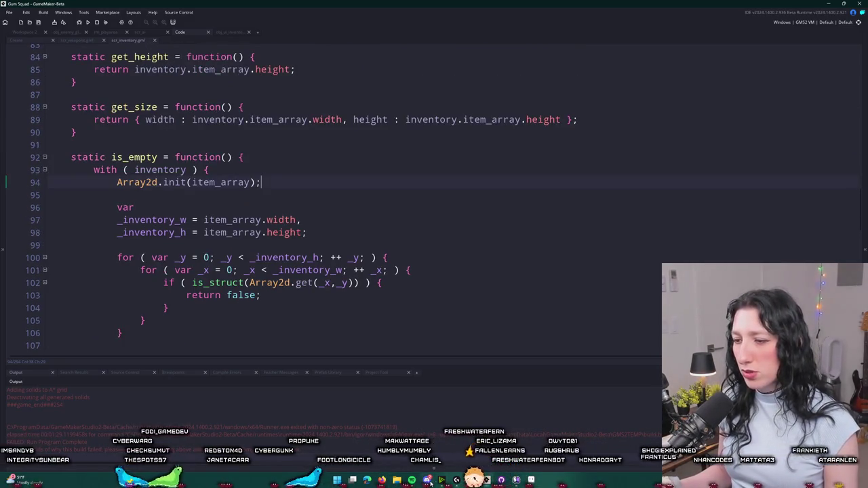
key(alt+Tab)
Commit the 14 files to main as 'Fixed an inventory crash and a lot more' and push to origin.
click(193, 276)
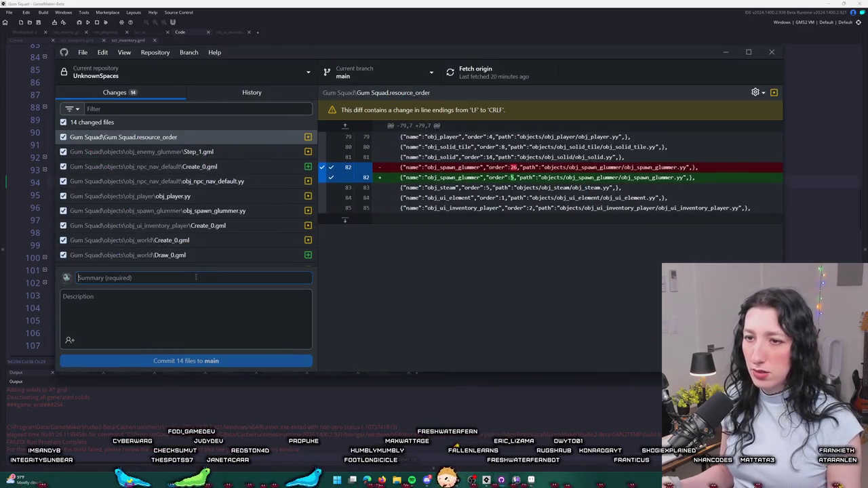
text(Fixed )
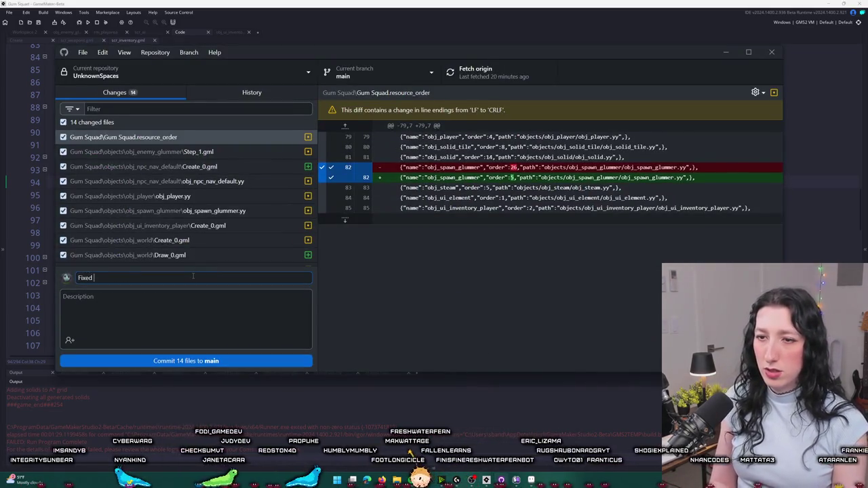
text(an inventor)
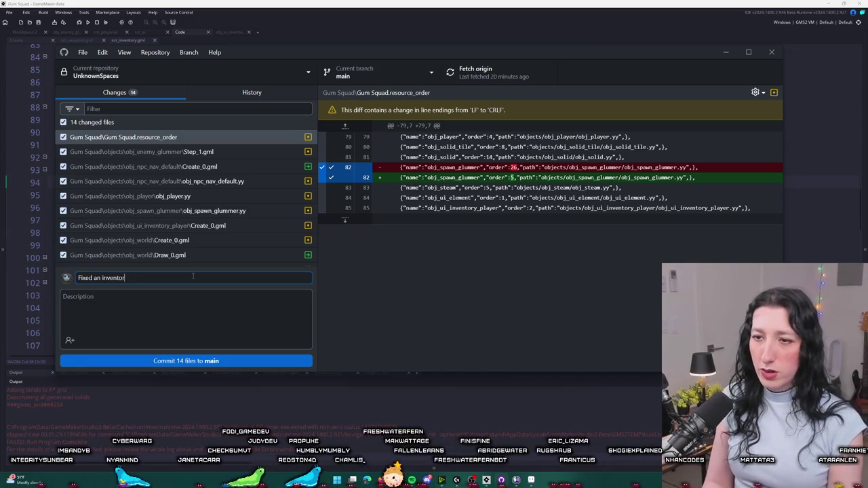
text(y crash and a lot more)
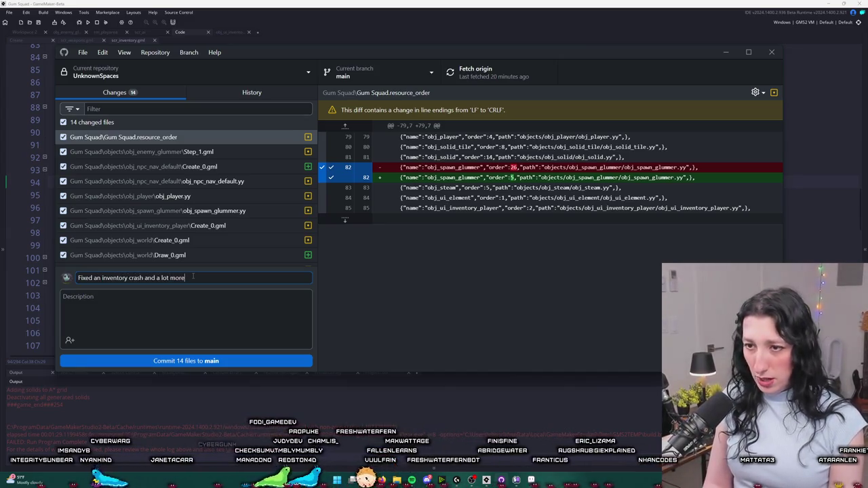
click(180, 361)
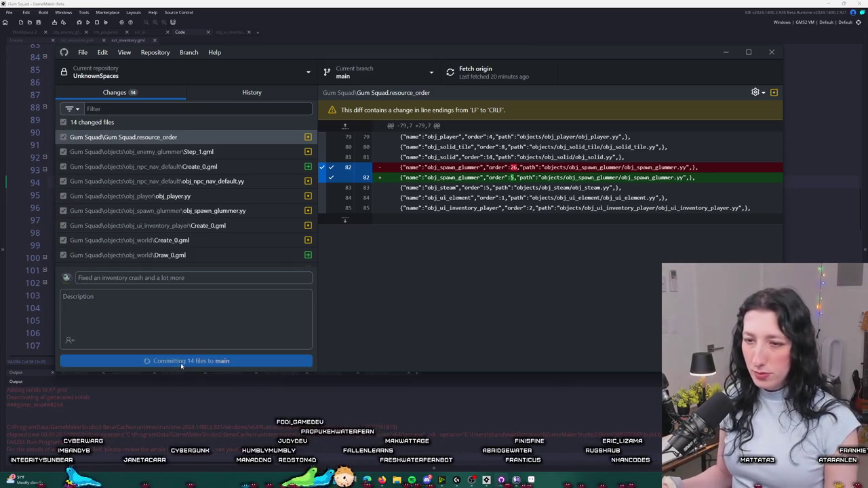
click(507, 81)
Review the commit history and remaining changes, then return to GameMaker.
click(252, 92)
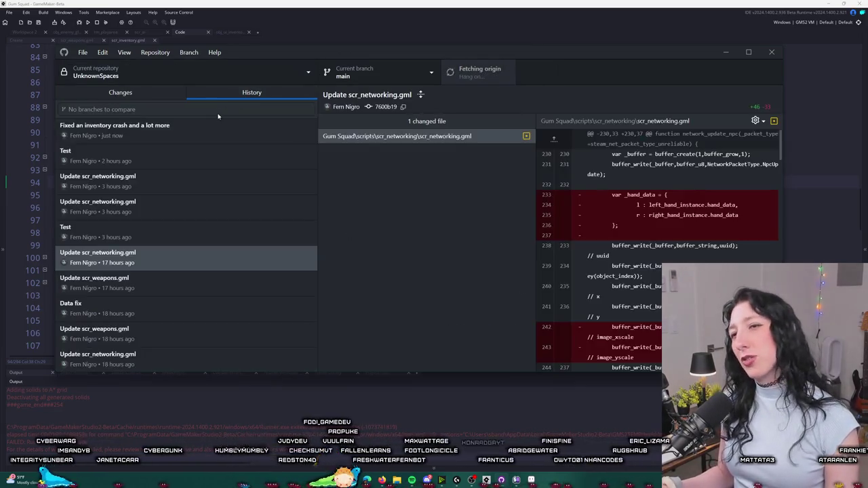
click(168, 95)
click(203, 92)
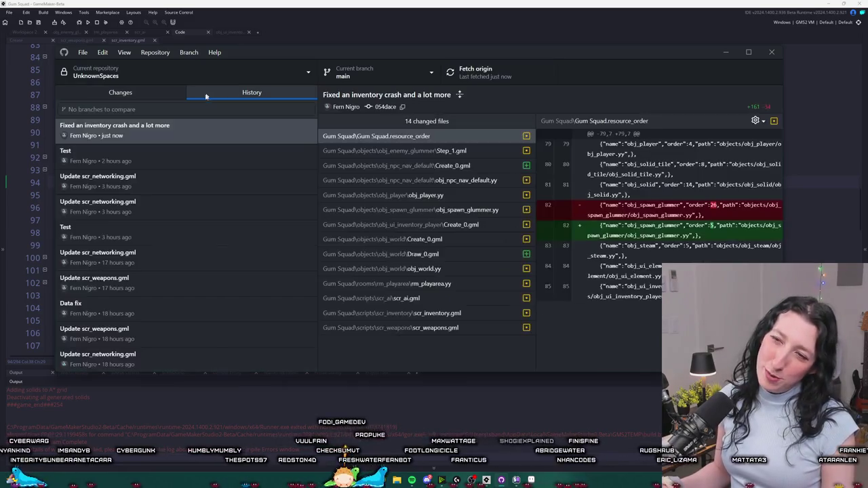
right_click(156, 133)
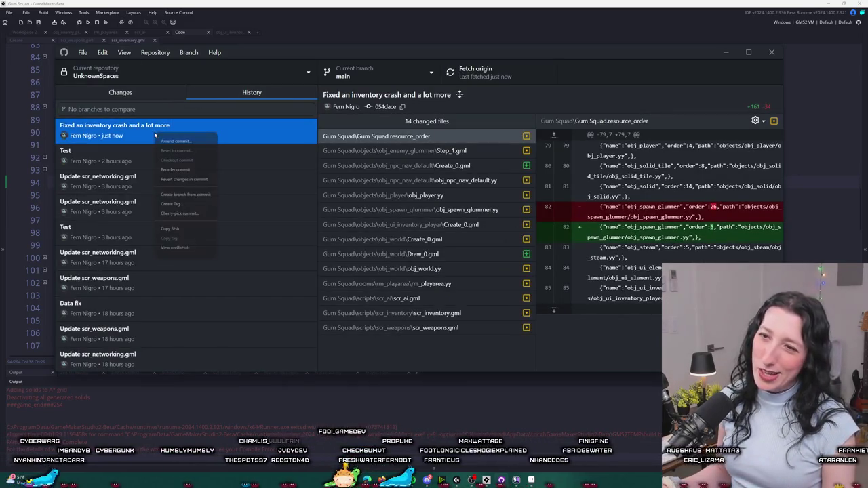
click(144, 97)
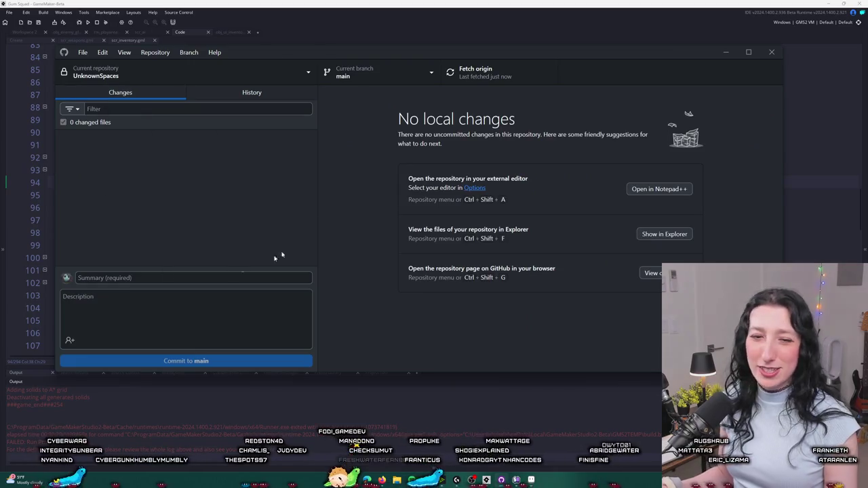
click(430, 3)
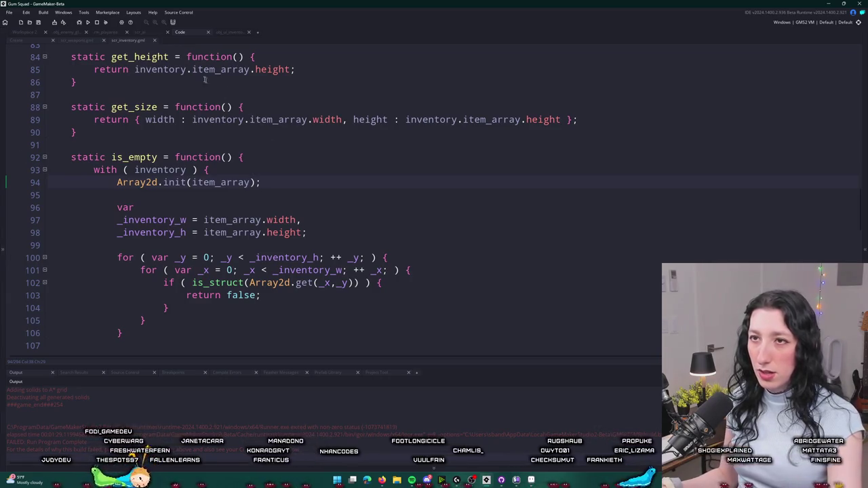
Open the world object's Create event code setting depth 450 and world_name "default".
click(16, 40)
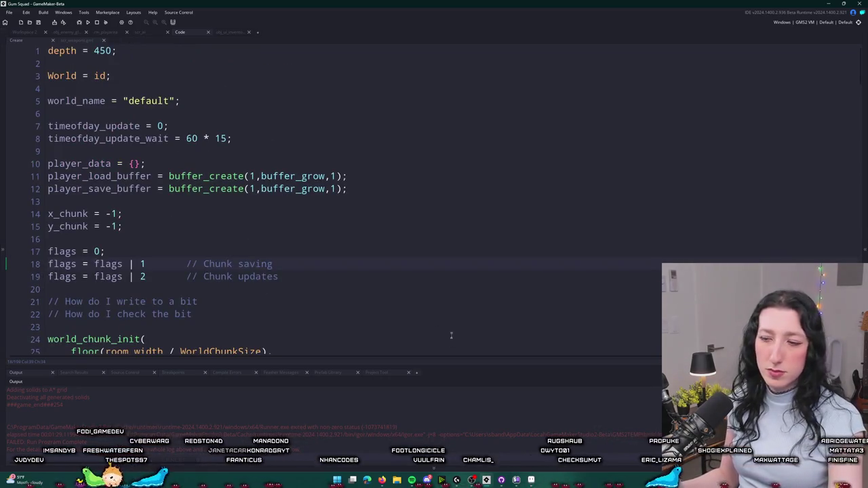
click(437, 482)
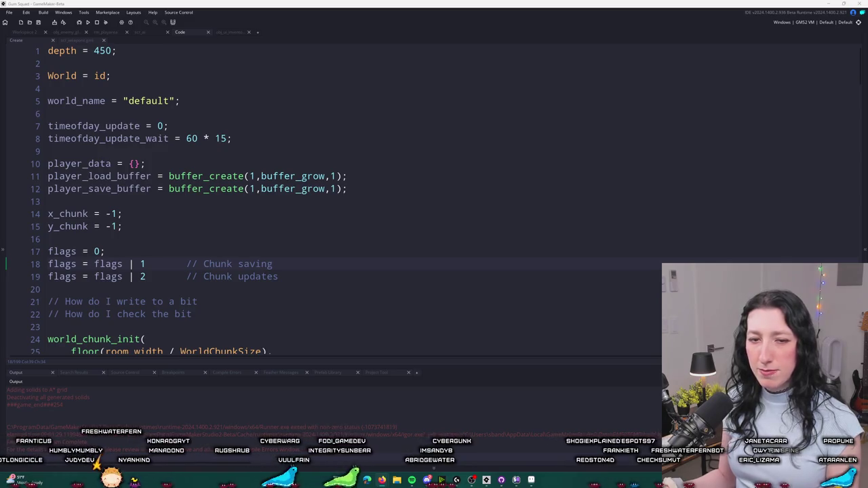
click(237, 128)
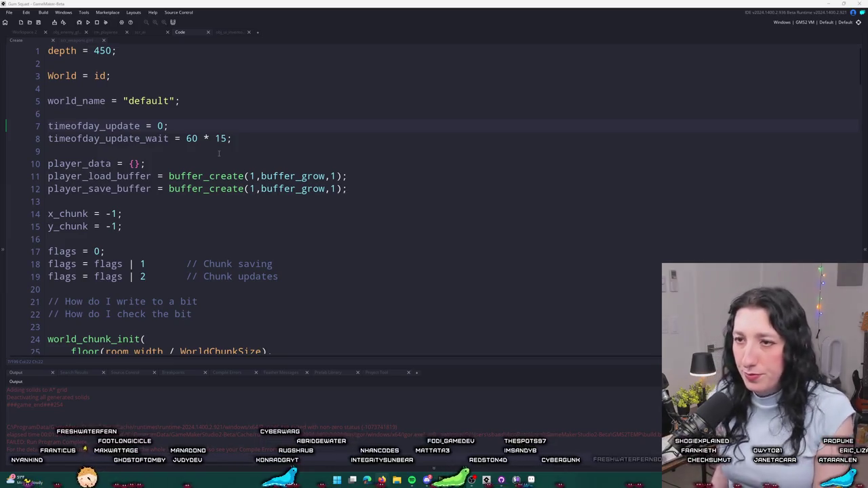
Look over the weapons script, then close the obj_ui_inventory code tab.
scroll(218, 153, down, 1)
click(218, 151)
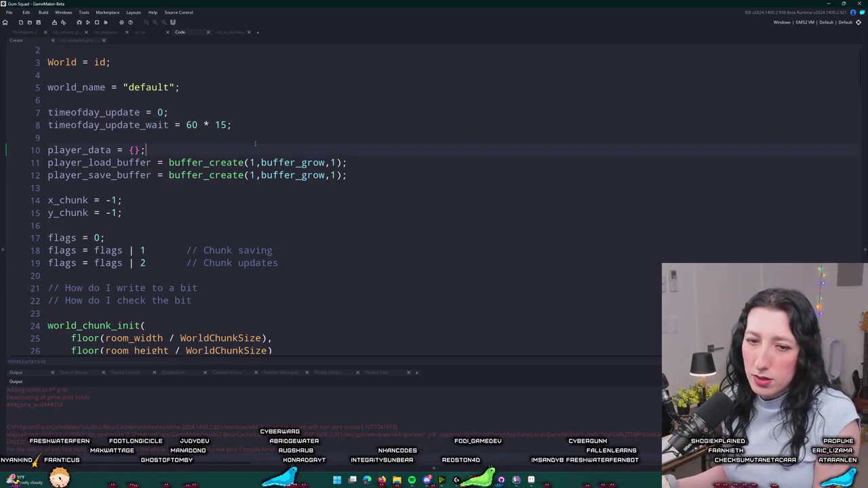
scroll(255, 143, down, 3)
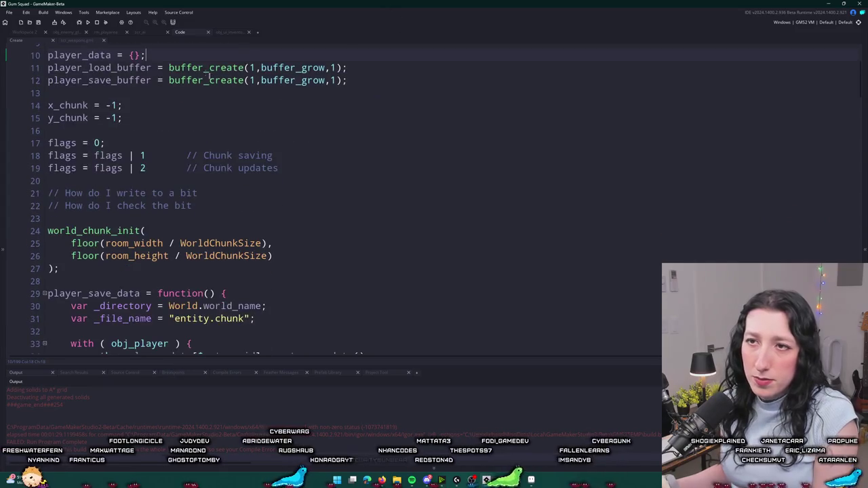
click(86, 41)
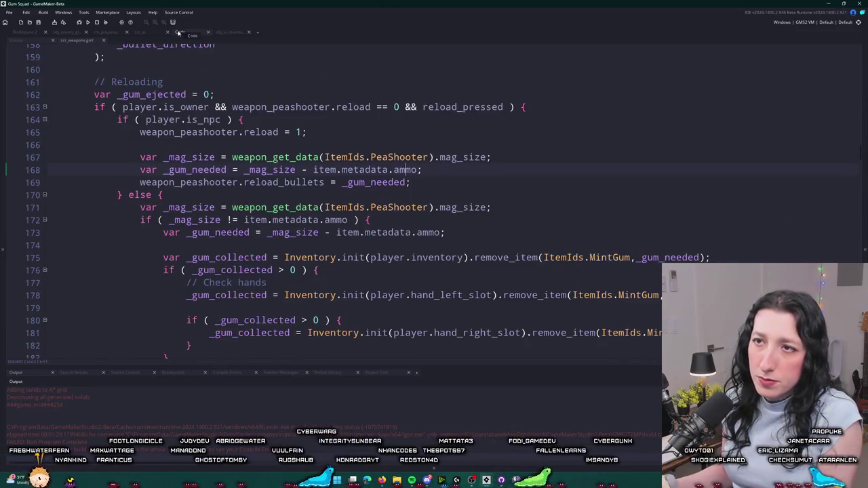
click(179, 32)
middle_click(178, 33)
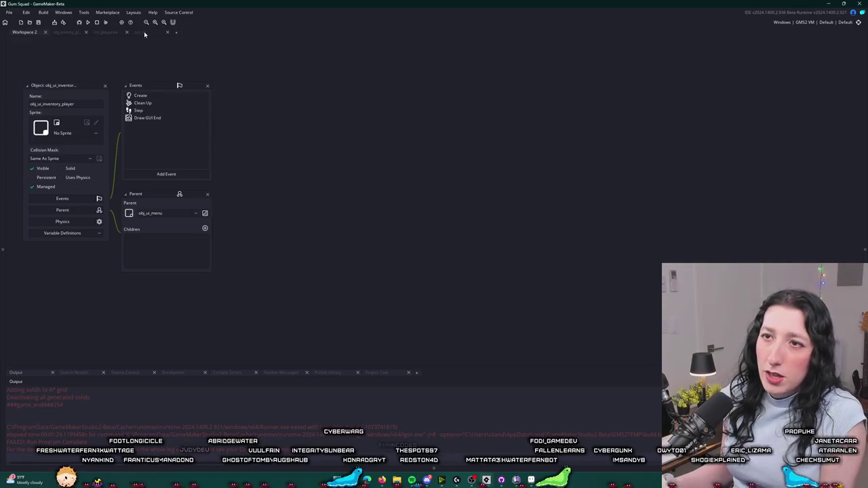
Open scr_ai, then switch to obj_enemy's Begin Step code at the FindCover case.
click(144, 32)
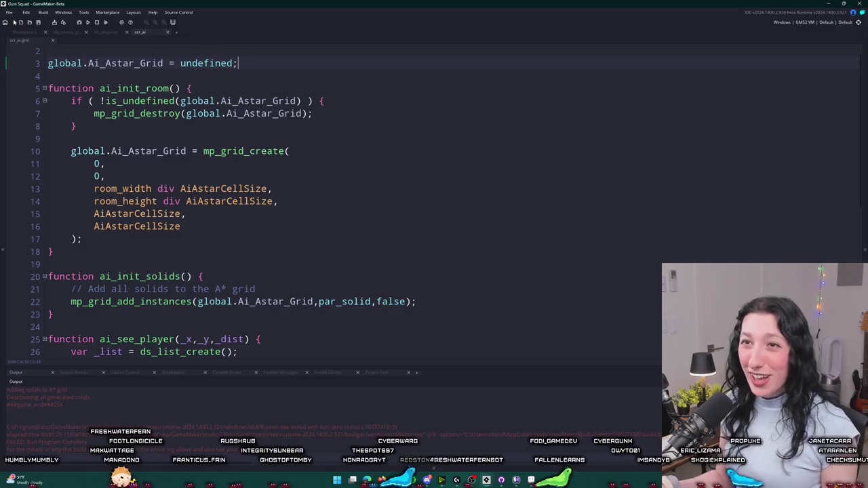
scroll(283, 260, down, 7)
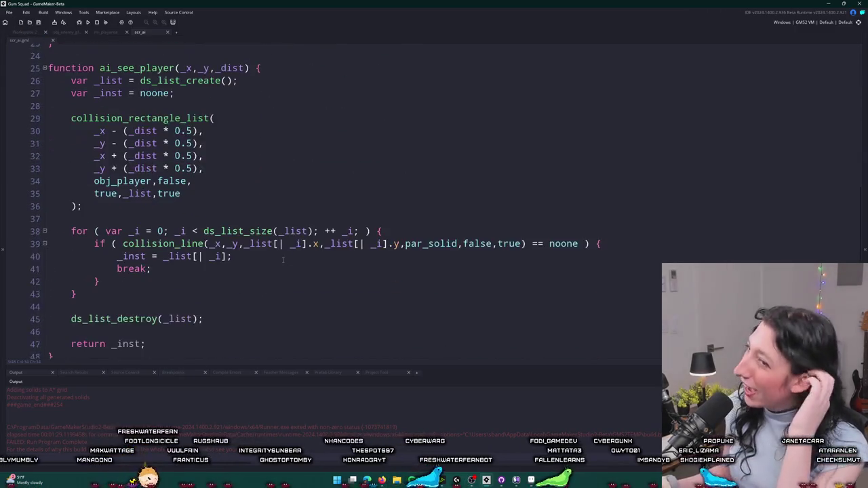
scroll(283, 260, down, 1)
click(60, 32)
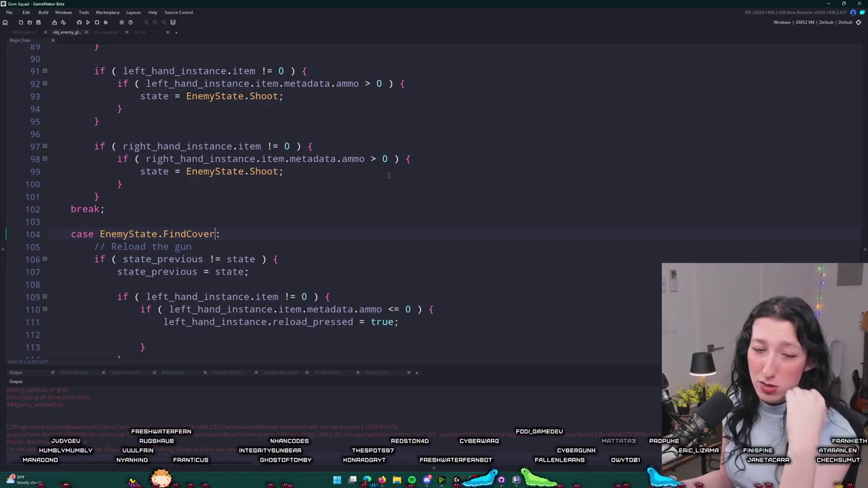
Insert show_message("FIND COVER"); inside the find_cover_timer check, correcting the misspelling.
scroll(389, 176, down, 3)
scroll(357, 132, up, 7)
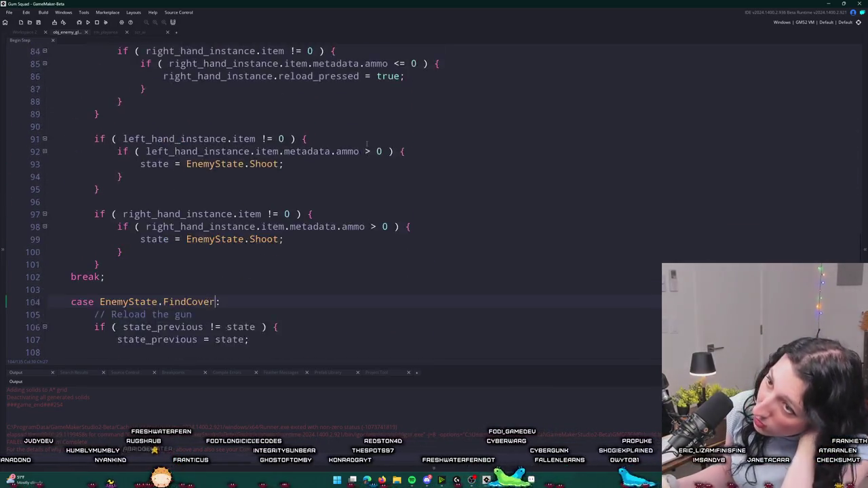
scroll(358, 95, up, 4)
scroll(174, 160, up, 3)
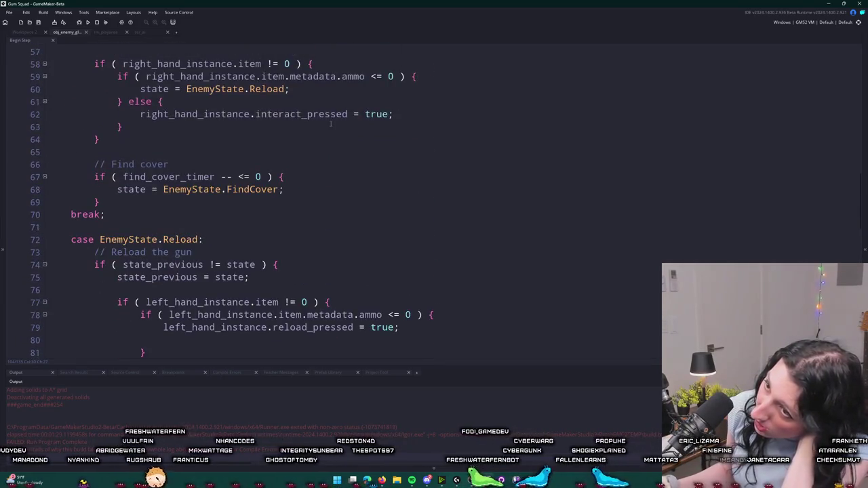
scroll(175, 160, up, 5)
scroll(265, 257, down, 8)
scroll(301, 143, up, 2)
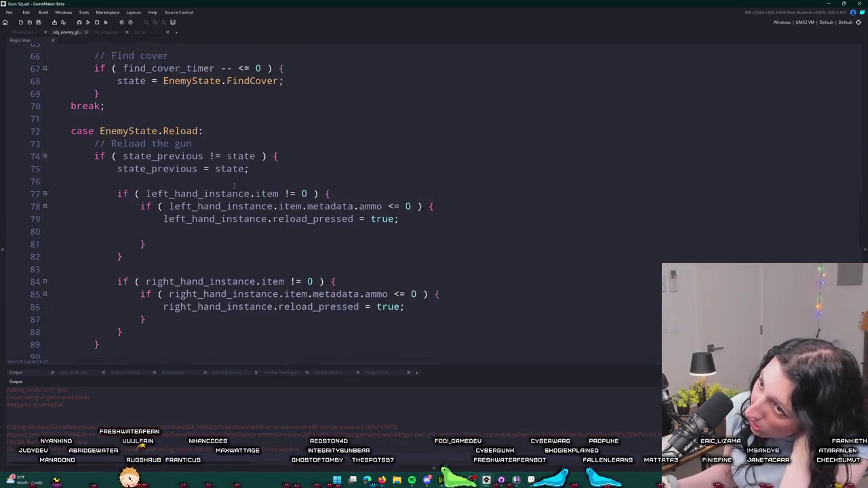
click(333, 108)
key(Return)
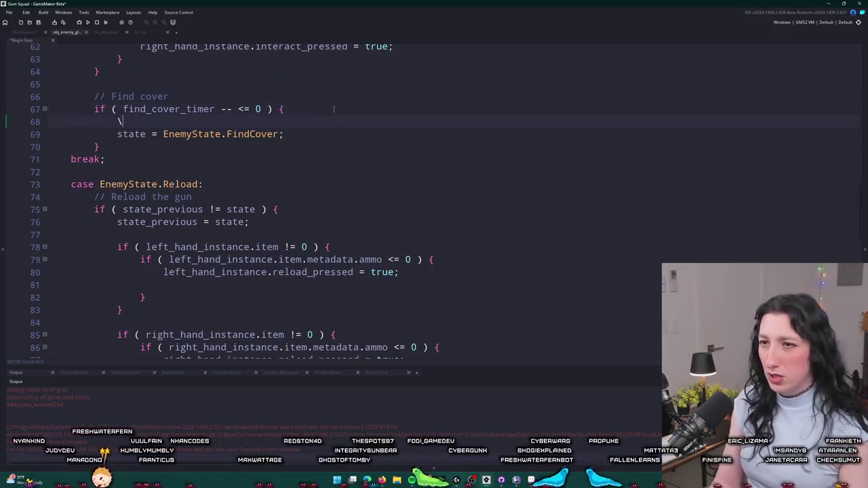
text(show_mesasge()
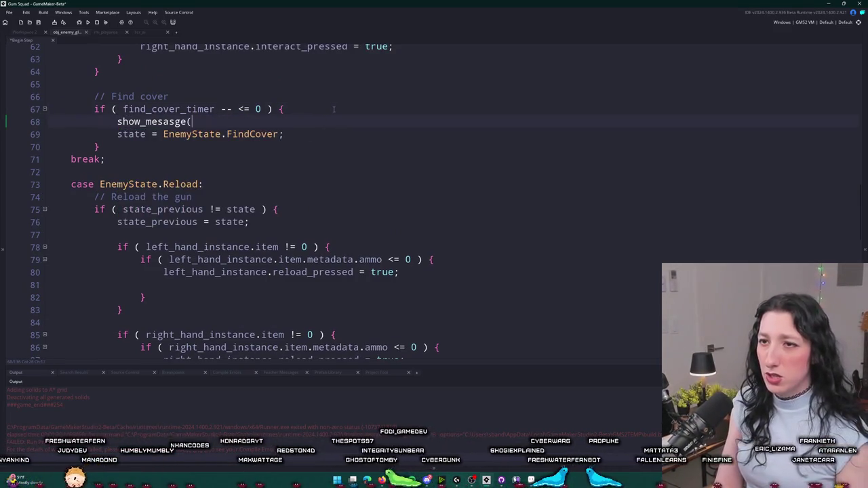
key(BackSpace)
key(BackSpace)
key(BackSpace)
key(BackSpace)
key(BackSpace)
text(sage)
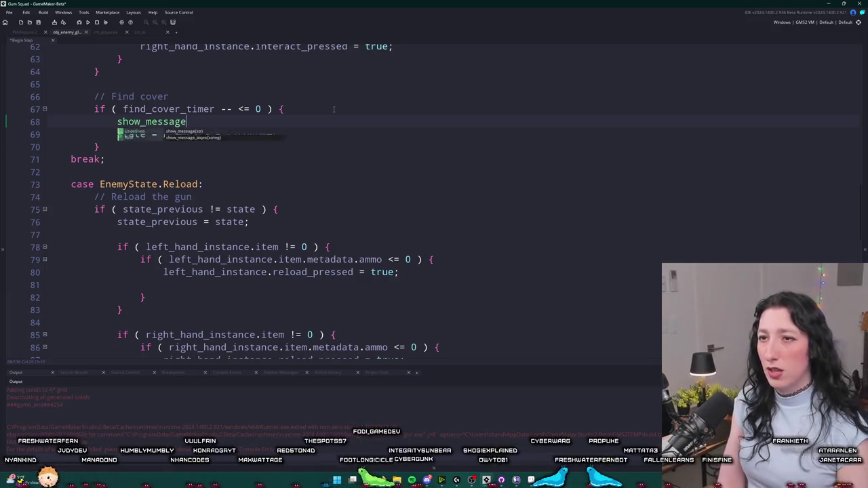
text(("FIND COVER");)
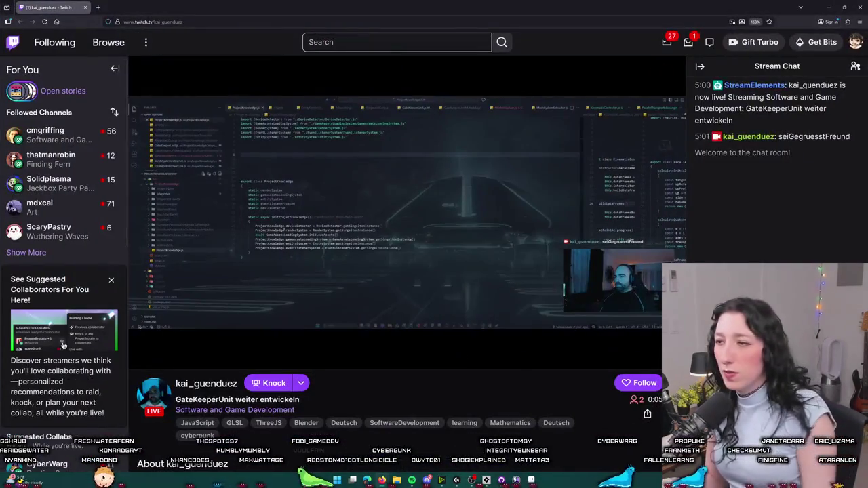
click(656, 356)
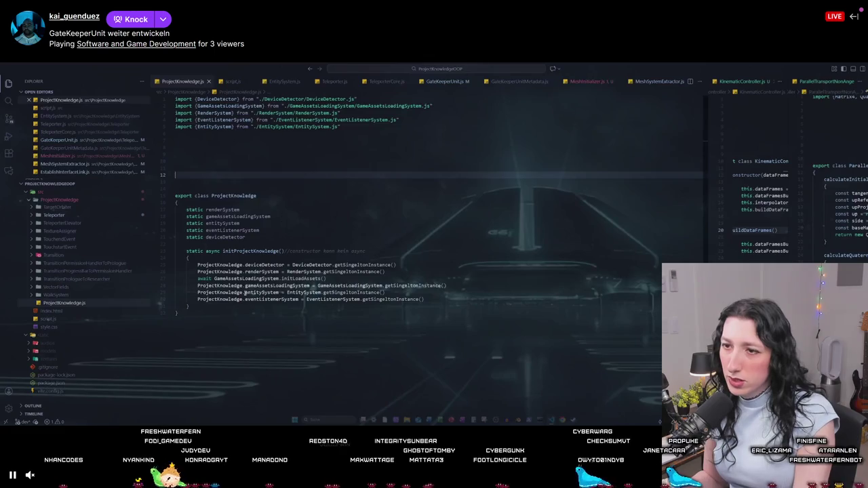
key(Escape)
scroll(428, 339, down, 3)
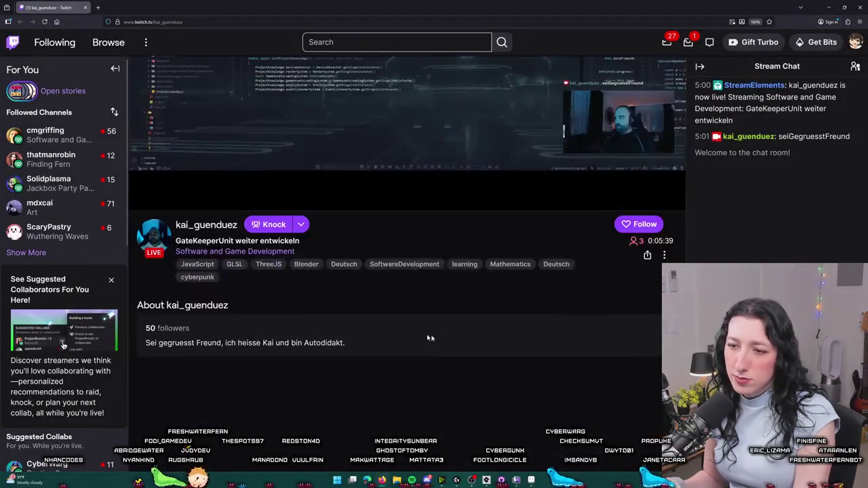
scroll(425, 301, up, 2)
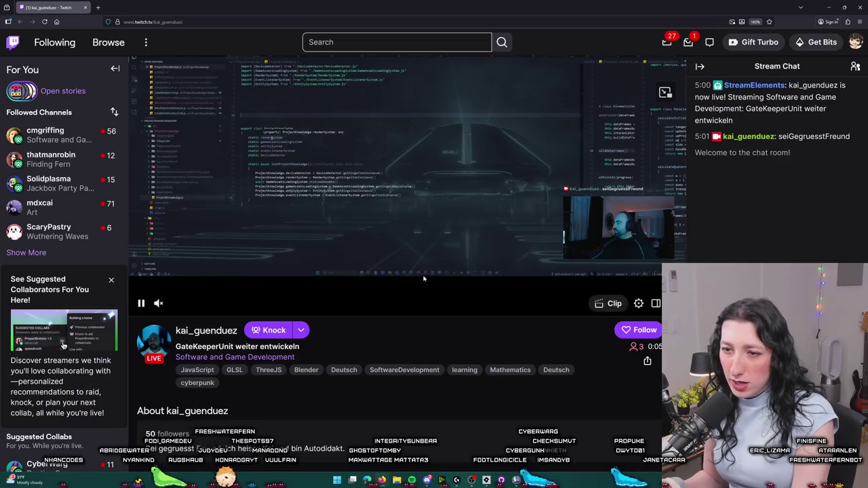
scroll(419, 282, up, 1)
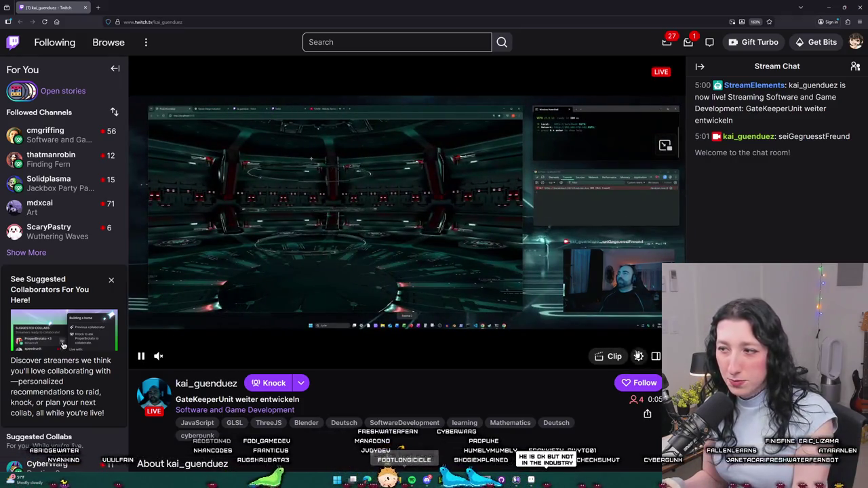
click(655, 356)
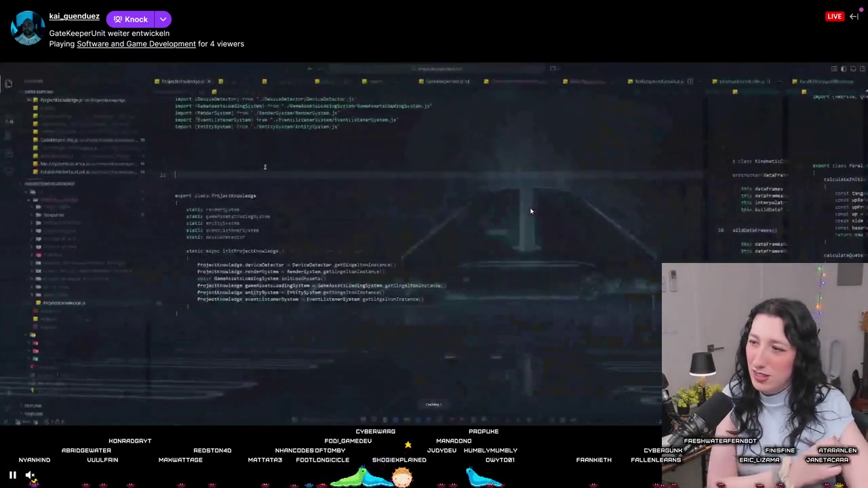
key(Escape)
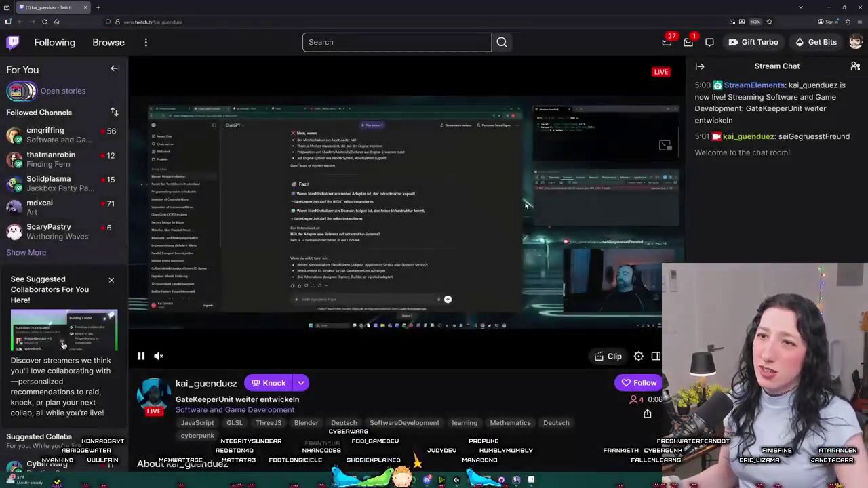
scroll(525, 206, down, 2)
scroll(526, 206, down, 4)
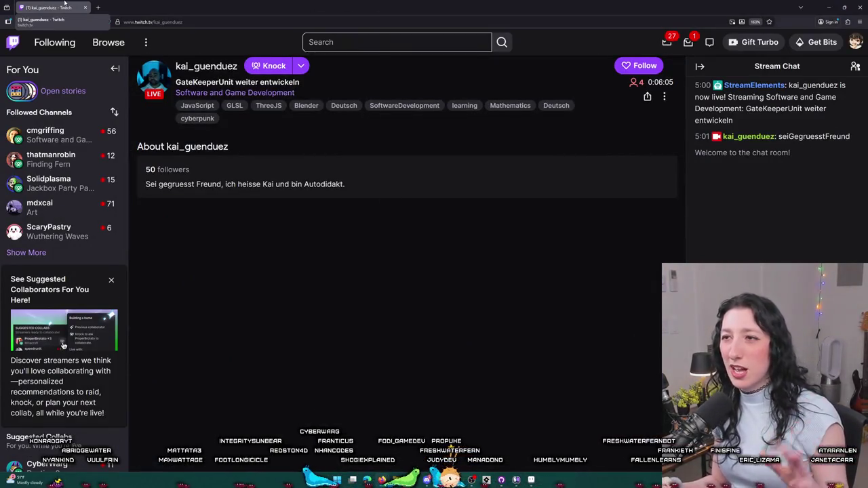
key(alt+Tab)
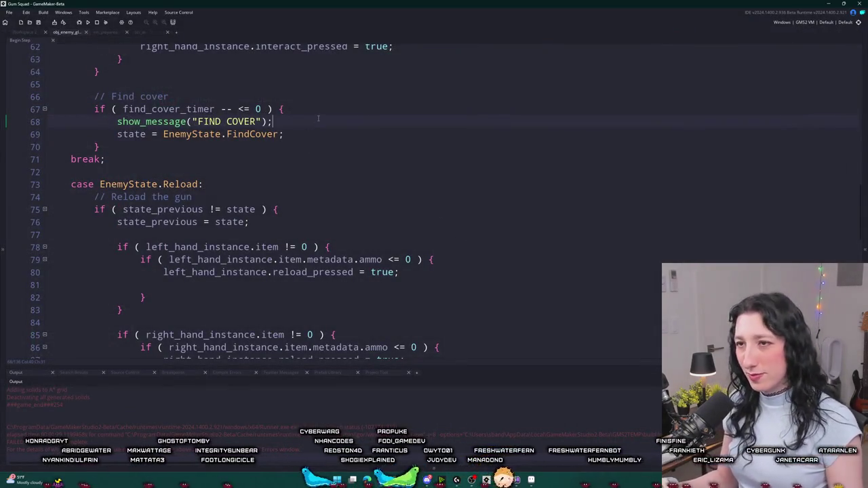
Select and delete the reload code in the FindCover case.
scroll(280, 224, down, 10)
scroll(280, 224, down, 7)
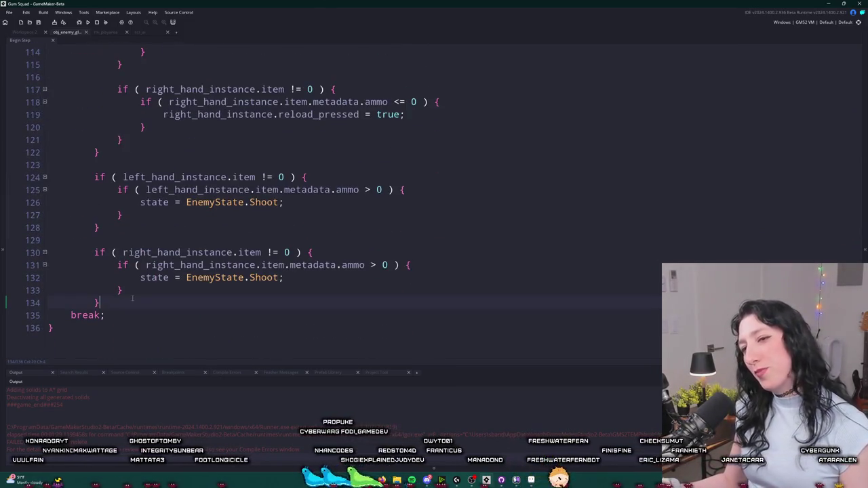
mouse_move(133, 299)
mouse_down()
mouse_move(271, 120)
mouse_move(184, 36)
mouse_move(99, 4)
mouse_move(122, 280)
mouse_move(141, 192)
mouse_up()
scroll(143, 271, down, 3)
mouse_move(143, 271)
mouse_down()
mouse_move(72, 305)
mouse_move(99, 303)
mouse_move(68, 191)
mouse_move(118, 152)
mouse_up()
key(BackSpace)
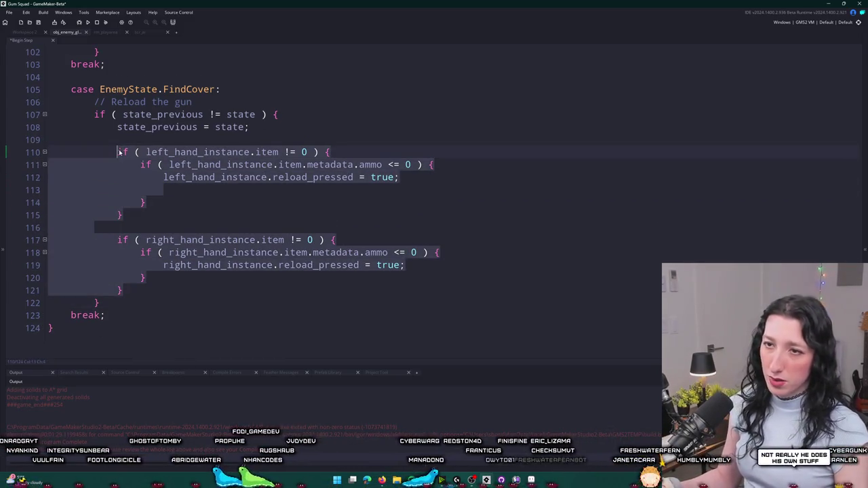
Write move_goal = { x : 0, y : 0 }; in its place and save the enemy code.
text(cover_target)
key(BackSpace)
key(BackSpace)
key(BackSpace)
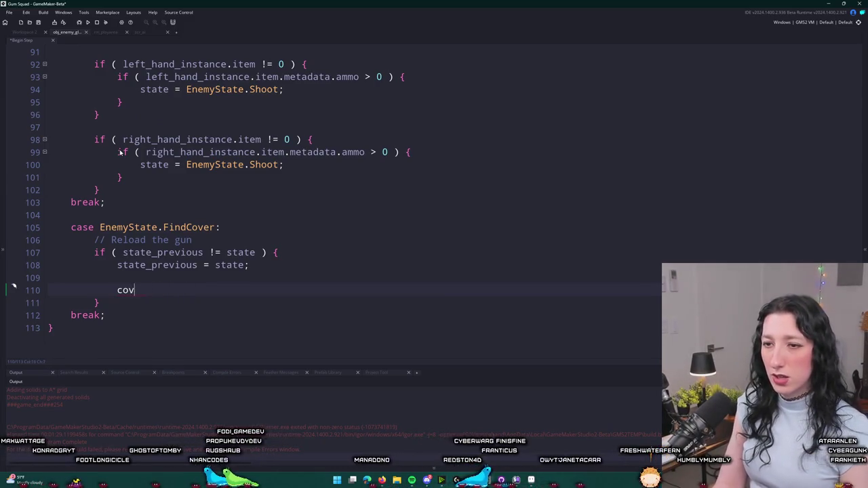
text(ove_goal =)
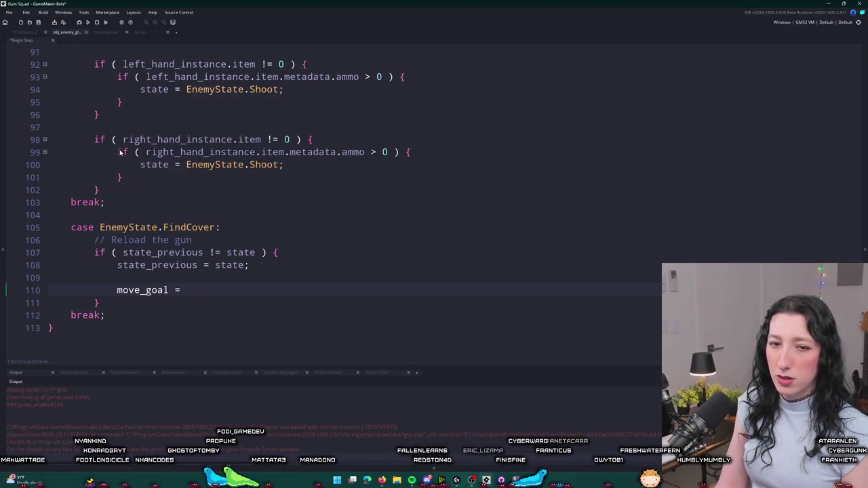
key(BackSpace)
key(BackSpace)
text(sx)
key(BackSpace)
key(BackSpace)
key(BackSpace)
text(0, y : 0 })
key(ctrl+s)
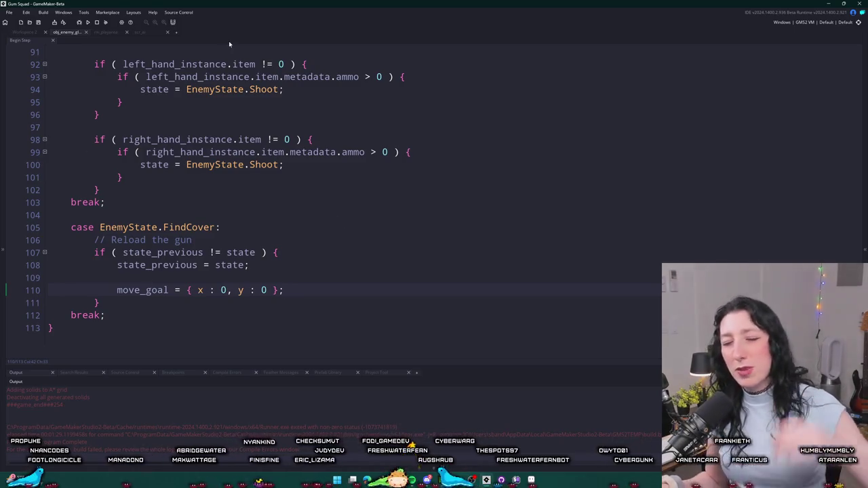
Check that move_goal = { x : 0, y : 0 } sits inside FindCover's state_previous check.
mouse_move(136, 141)
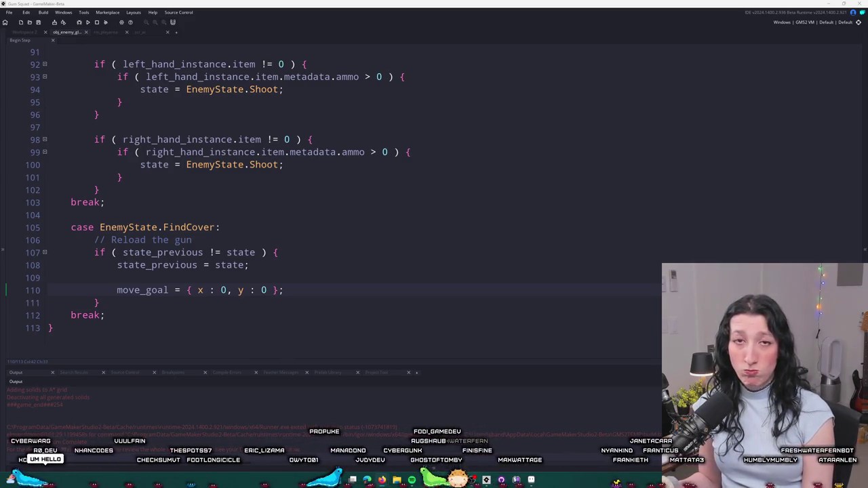
In SoloDevelopment's #voice-text channel, open and dismiss options on the bottom GIF message.
click(373, 305)
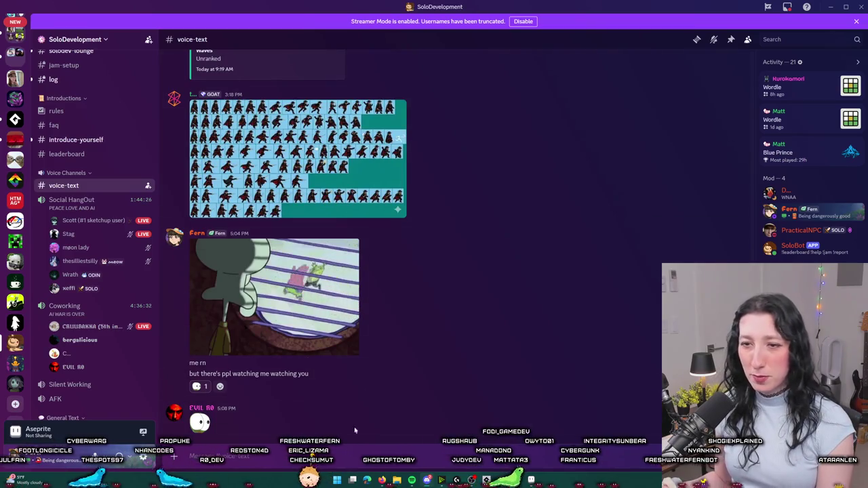
mouse_move(98, 204)
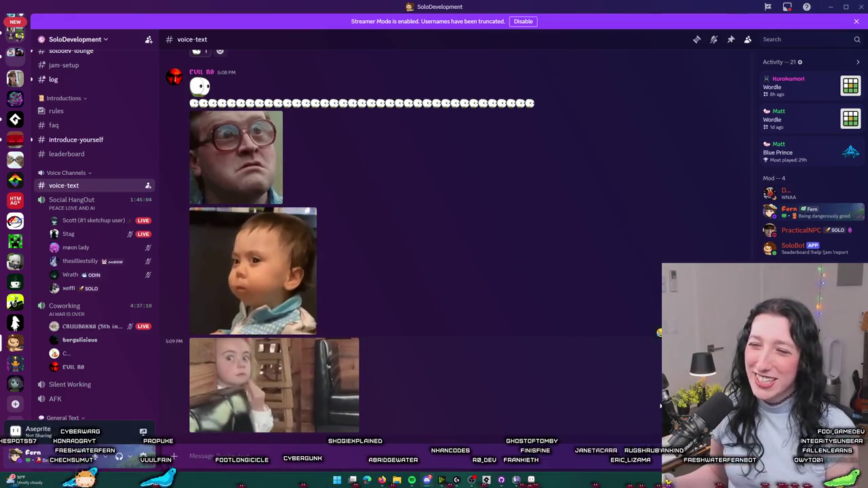
right_click(575, 407)
click(610, 428)
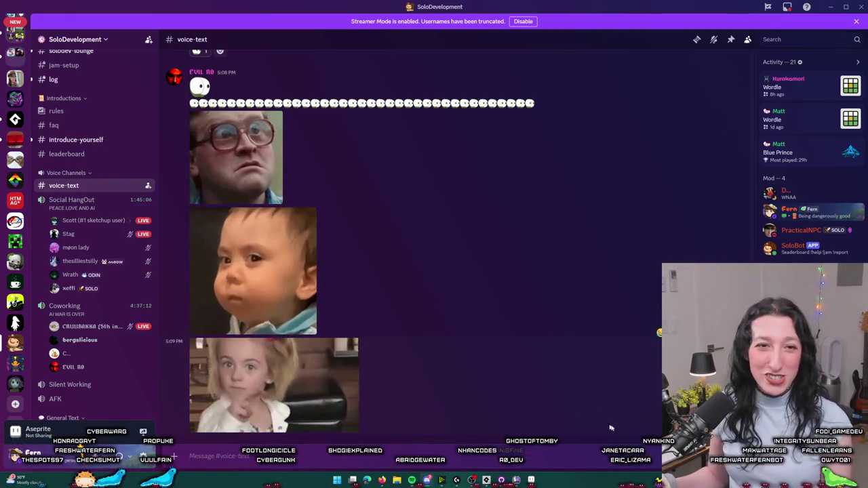
right_click(626, 432)
click(596, 417)
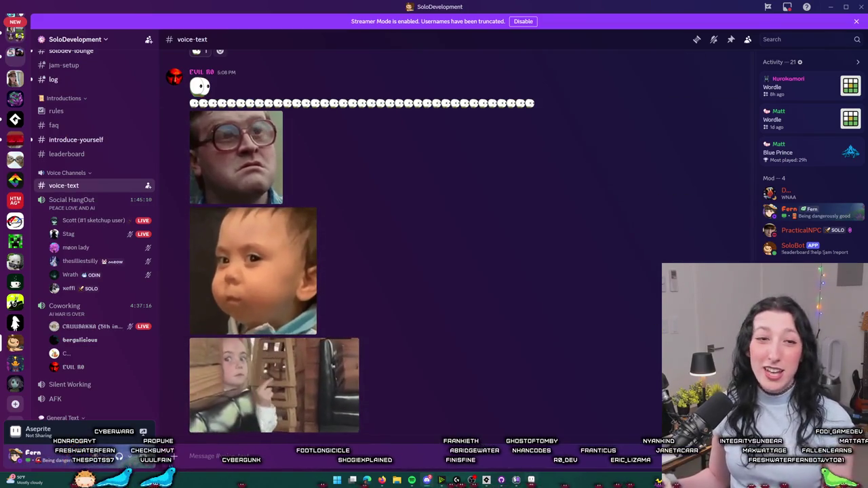
Scroll through the channel and return to the GameMaker code editor.
mouse_move(531, 480)
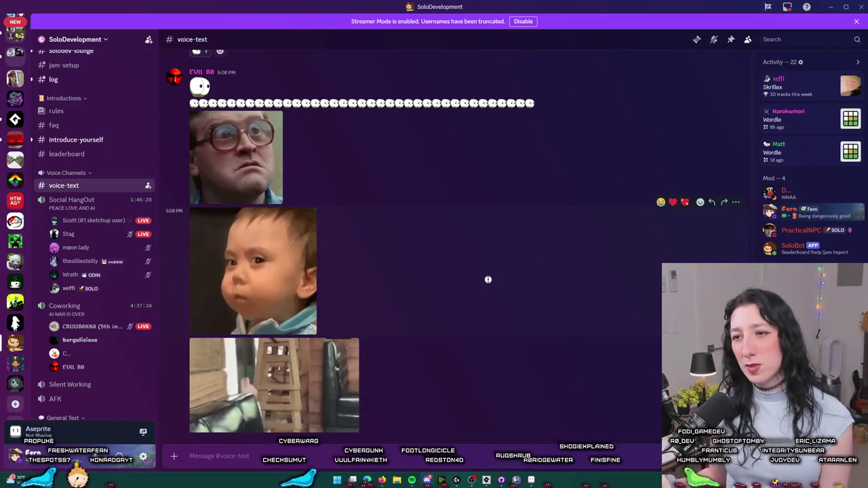
scroll(461, 291, up, 1)
scroll(482, 217, down, 1)
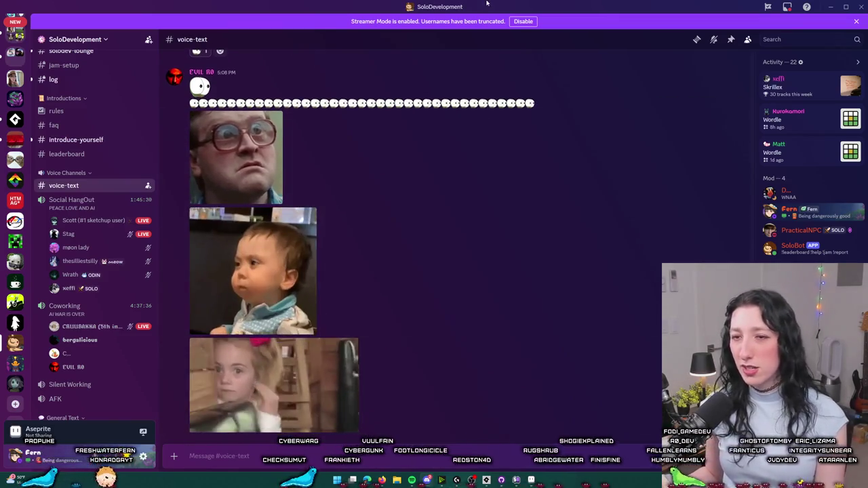
key(alt+Tab)
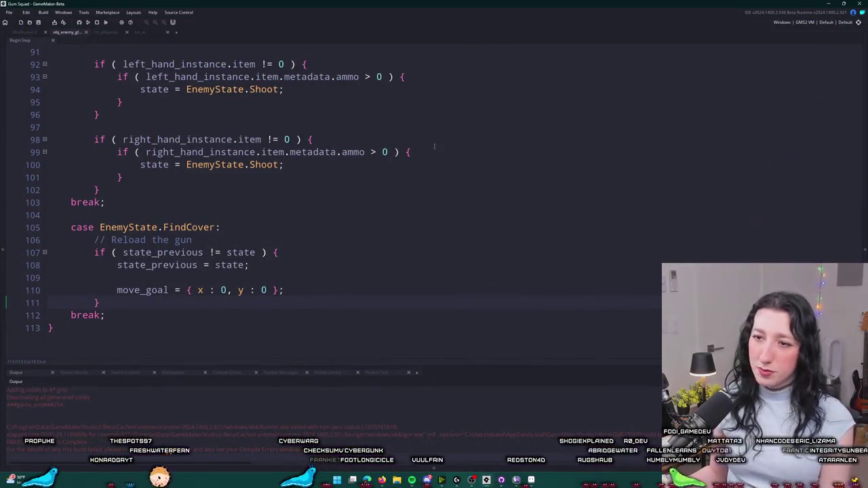
Open rm_playarea, glance at the scr_ai script, and zoom in on the crate wall's cover points.
click(208, 277)
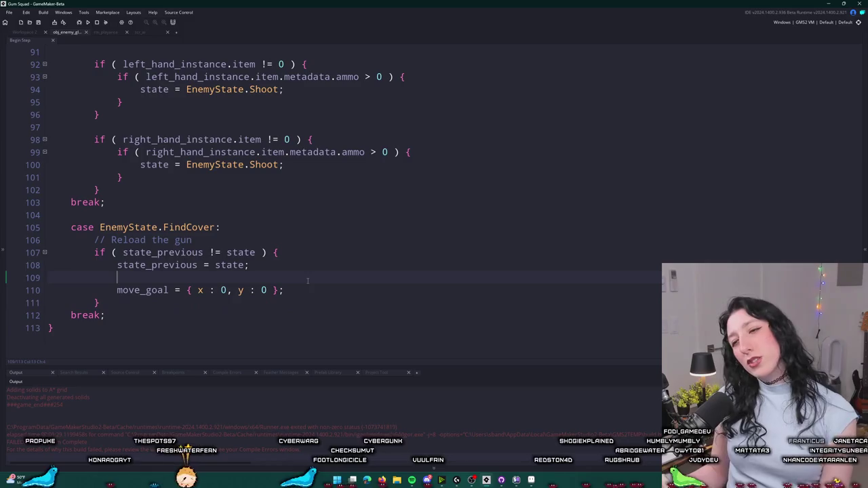
click(105, 32)
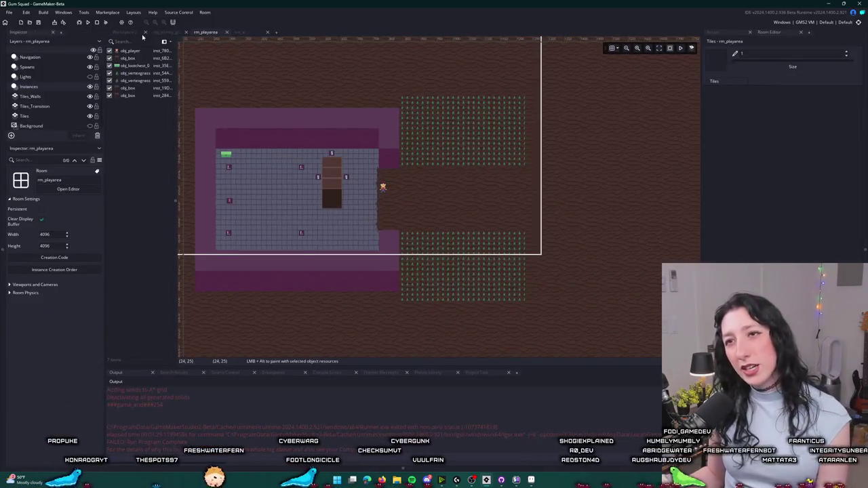
click(213, 31)
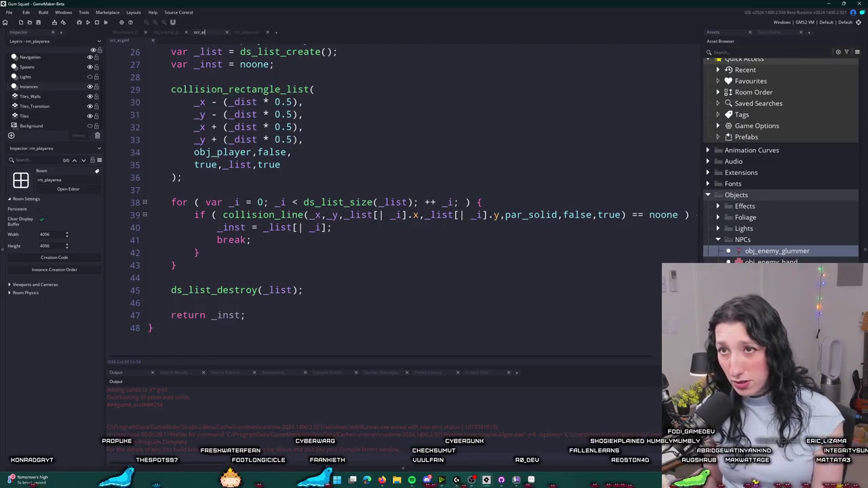
click(215, 32)
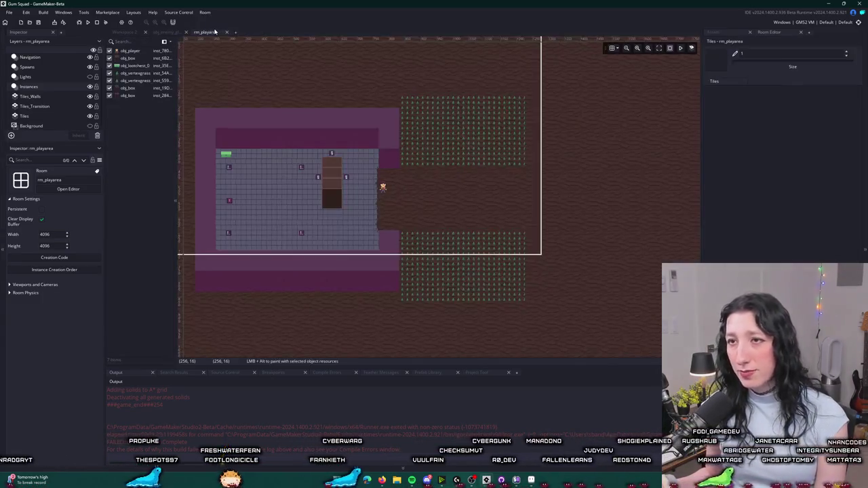
scroll(344, 198, up, 5)
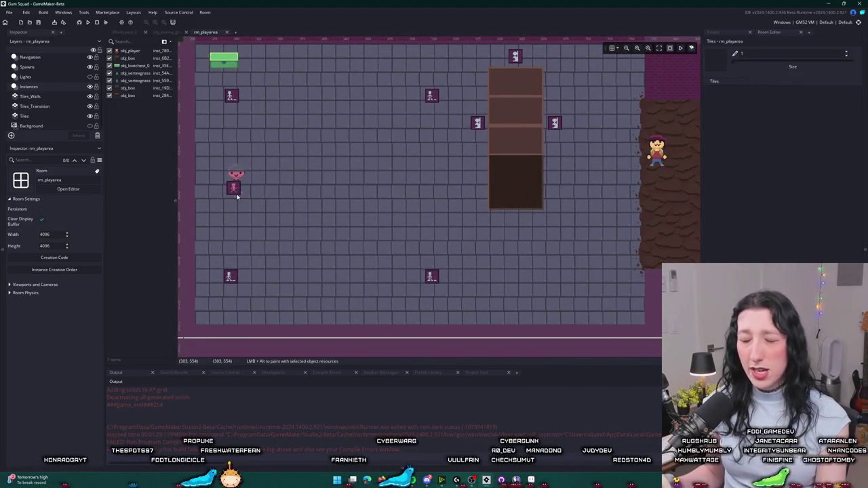
scroll(271, 234, up, 2)
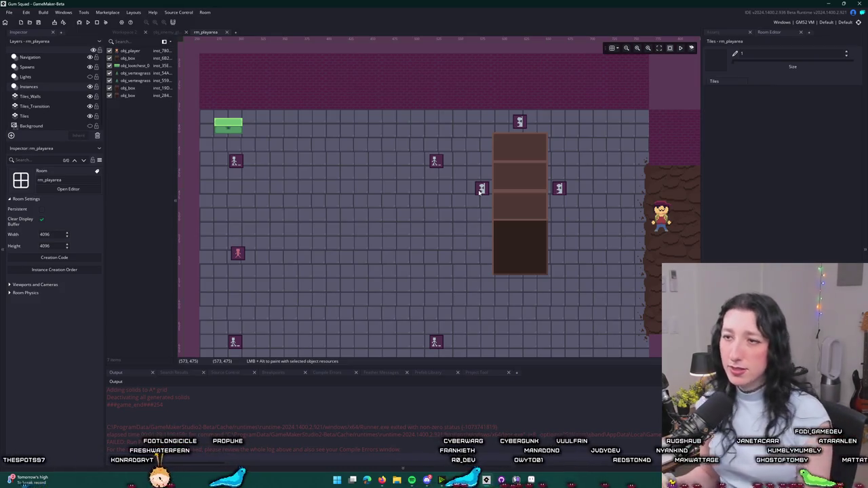
scroll(37, 91, up, 1)
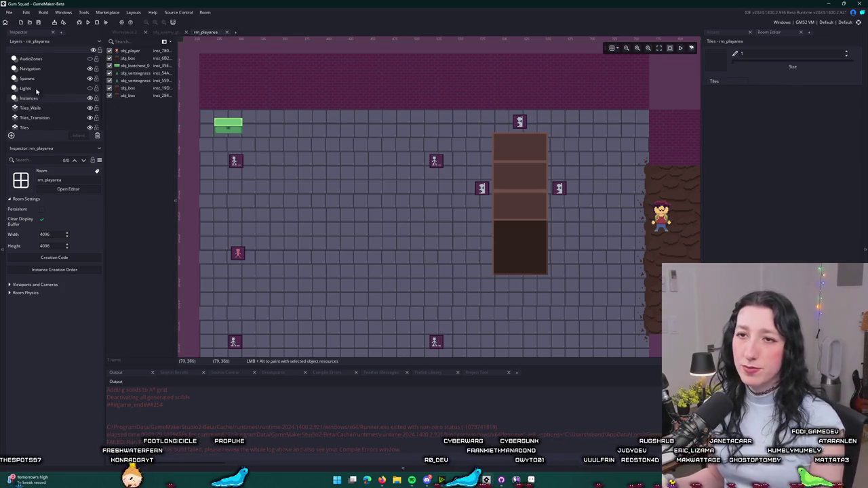
click(31, 69)
Add another nav cover point and drag it below the crate wall.
click(480, 190)
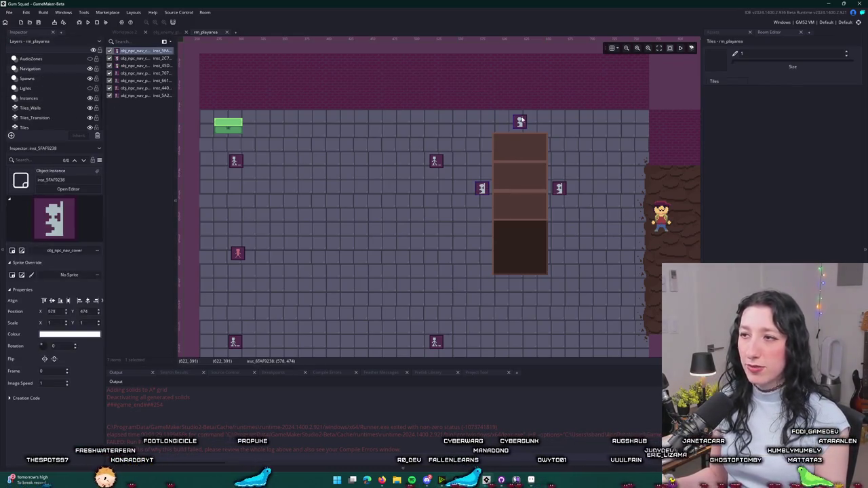
click(558, 188)
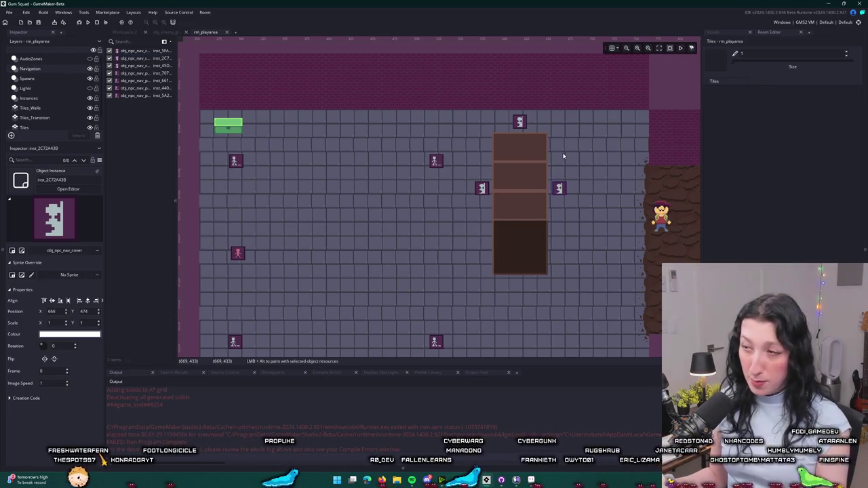
click(482, 189)
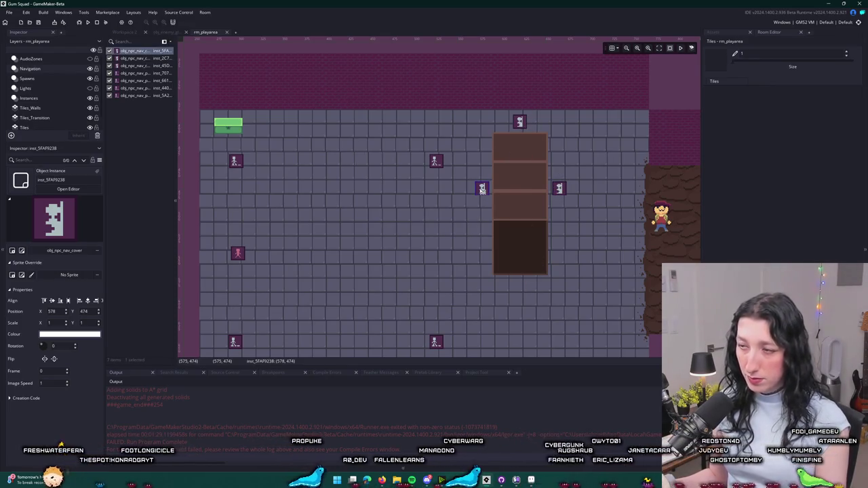
click(712, 32)
click(519, 122)
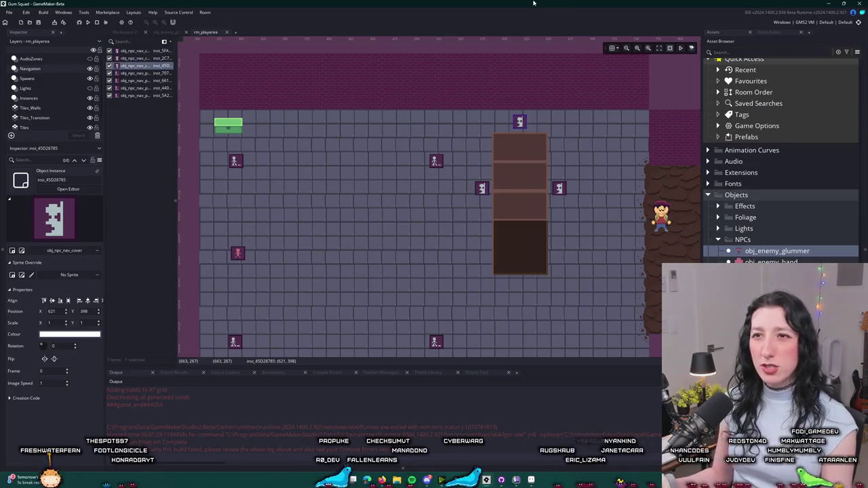
alt+click(513, 181)
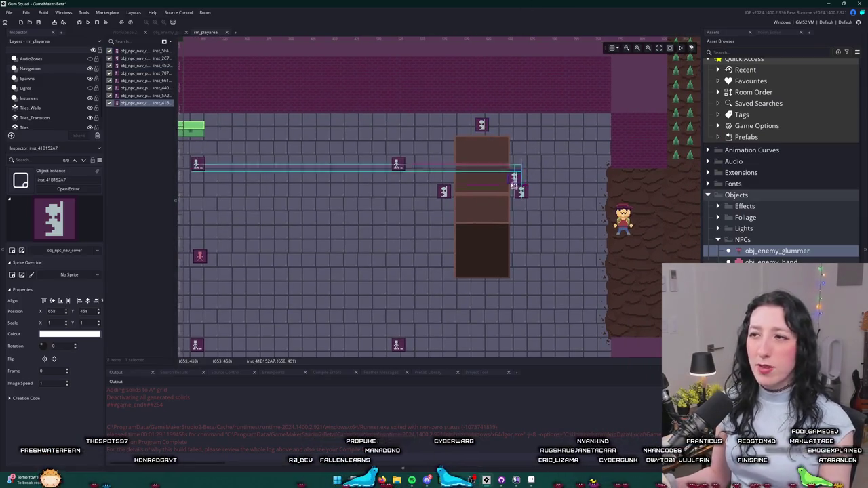
drag(512, 184, 480, 295)
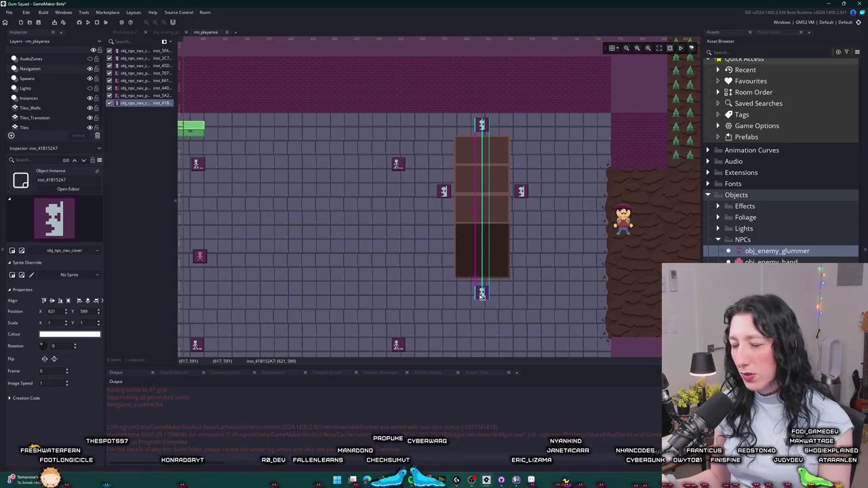
click(509, 269)
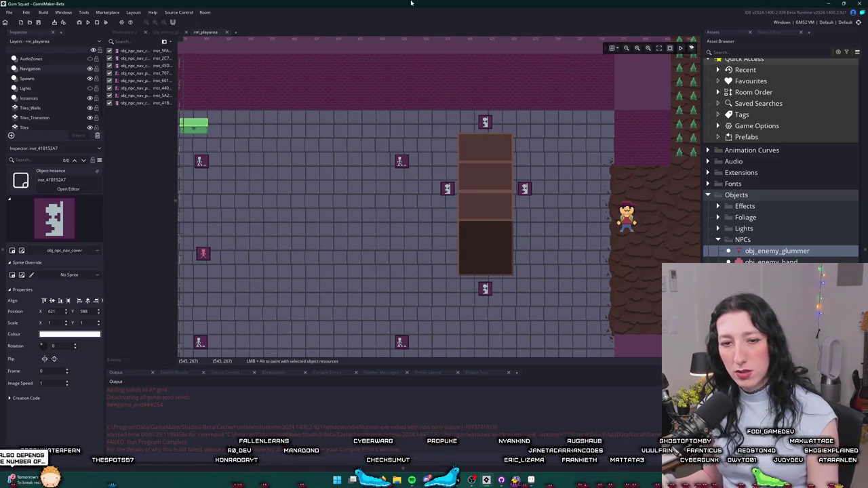
Nudge the left and right cover points into line and align the top one with the bottom.
scroll(447, 200, up, 3)
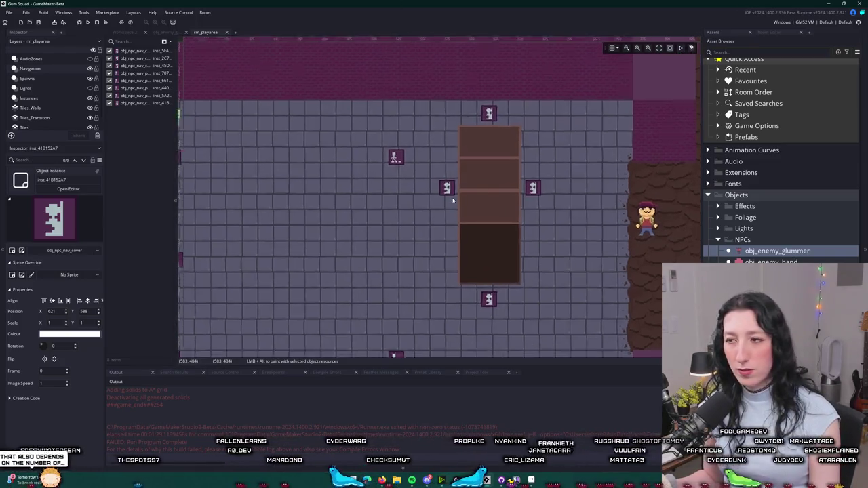
drag(439, 180, 425, 192)
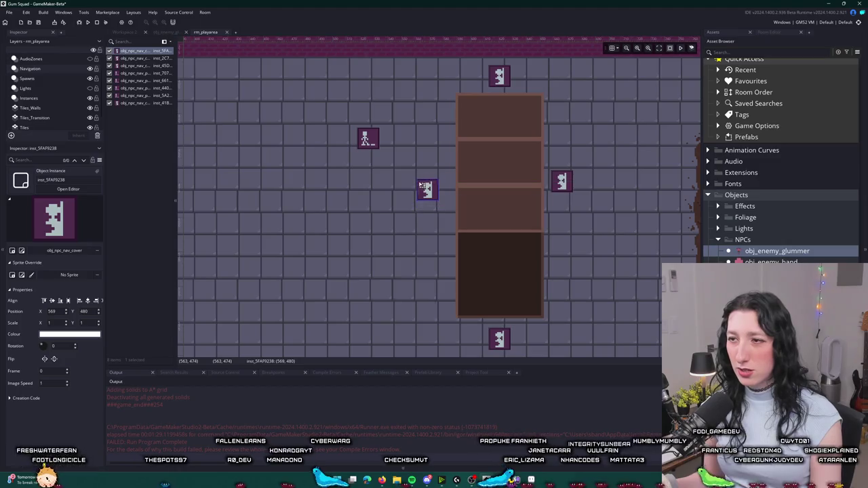
drag(561, 181, 570, 191)
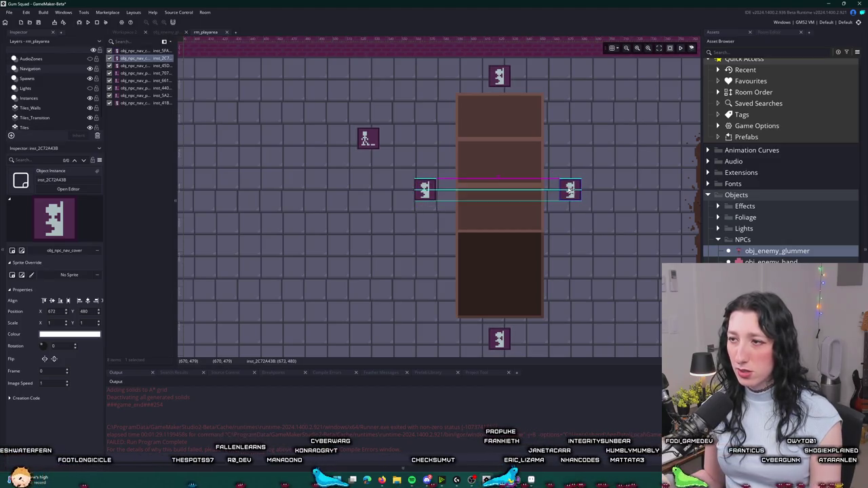
click(426, 191)
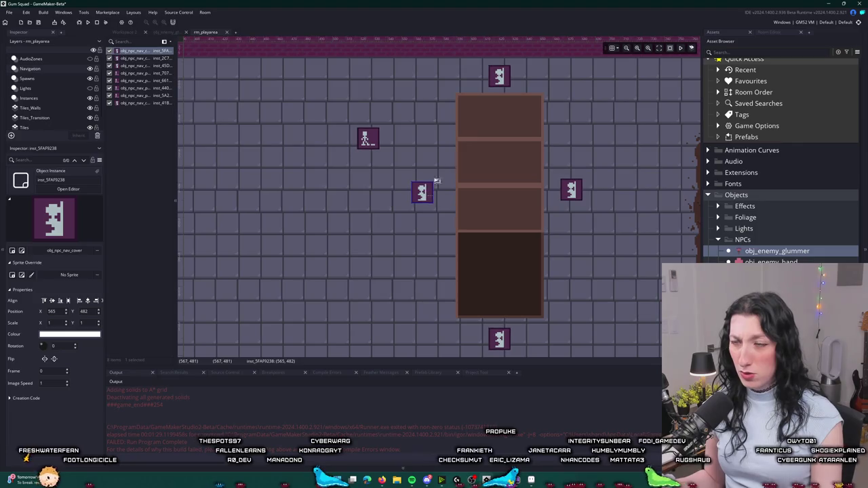
click(434, 139)
scroll(431, 143, down, 2)
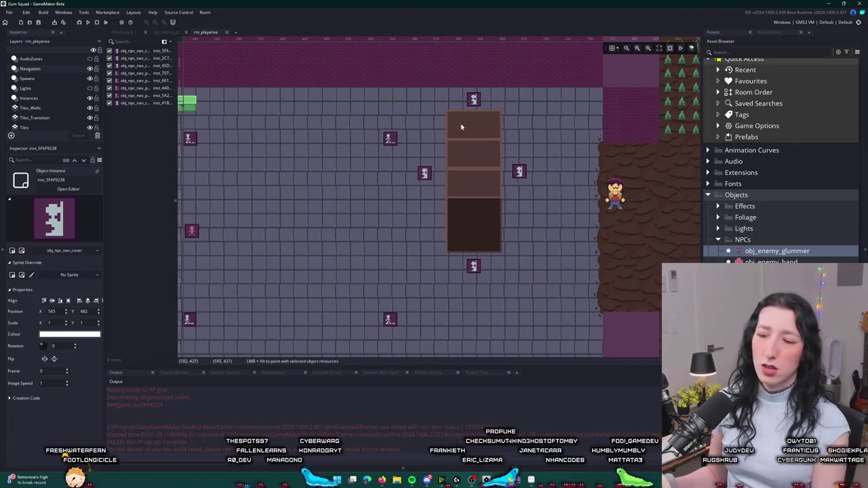
click(478, 100)
drag(480, 96, 480, 99)
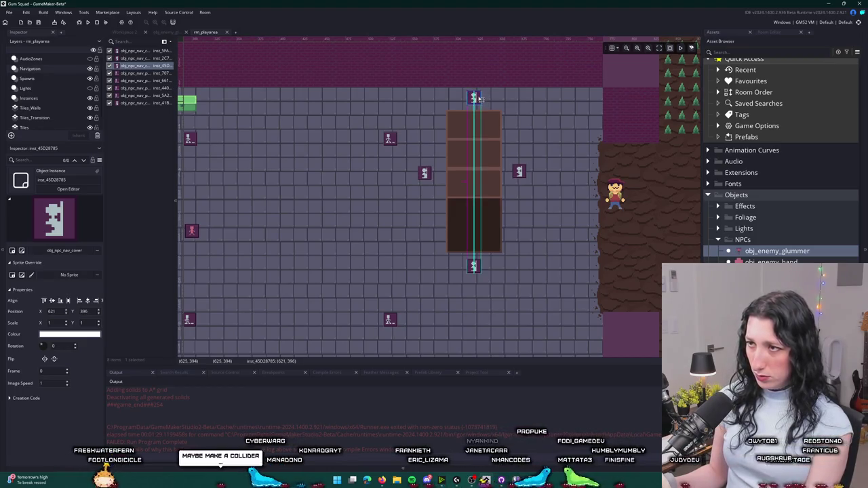
click(495, 97)
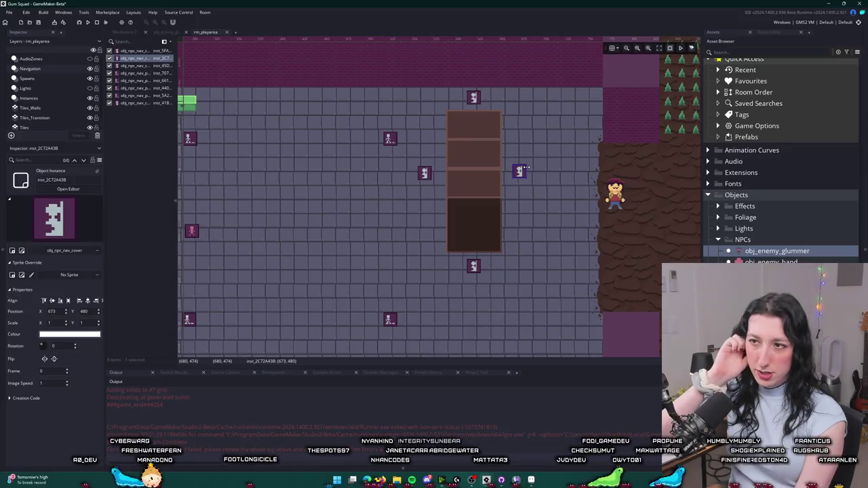
Place the obj_enemy_glummer instance below the crate wall at 629, 662.
click(495, 188)
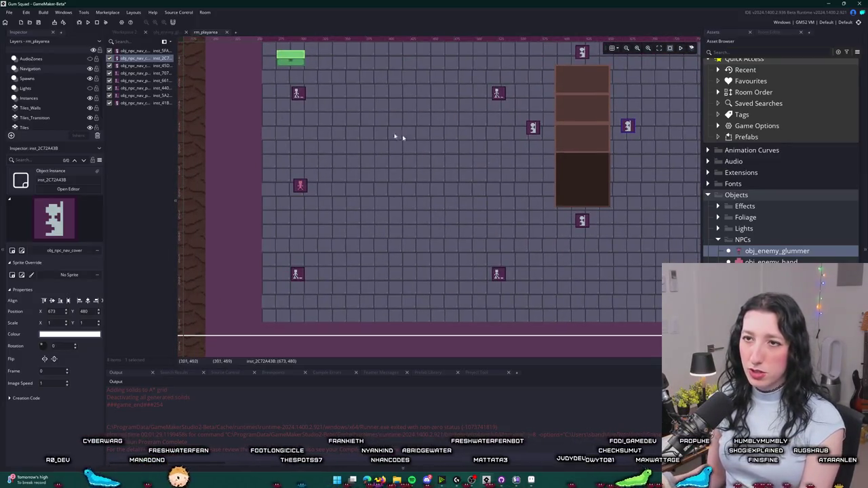
scroll(488, 185, right, 2)
scroll(534, 255, right, 2)
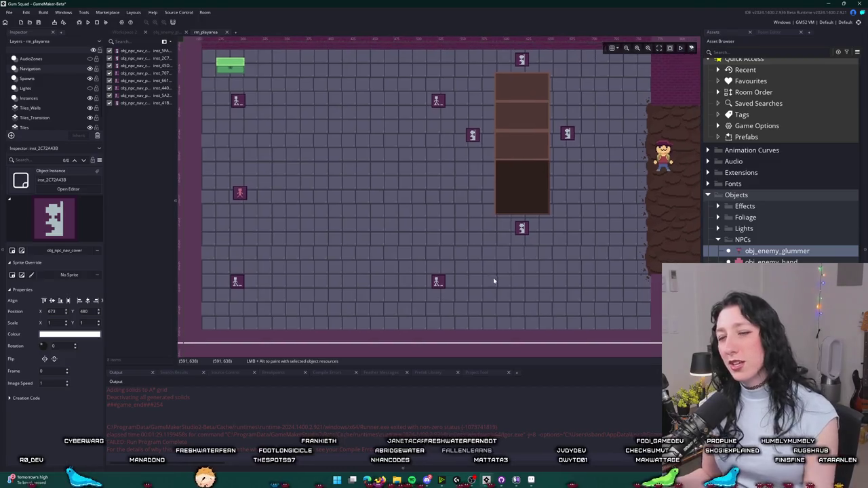
scroll(494, 281, up, 2)
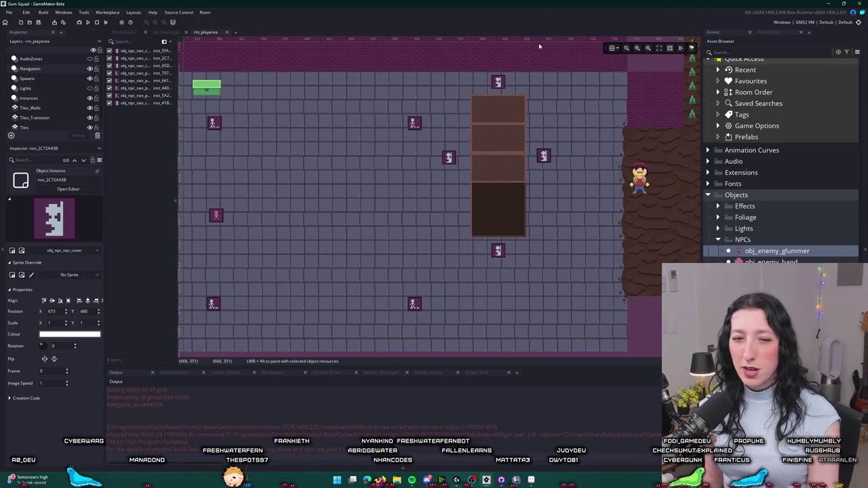
scroll(462, 276, right, 1)
click(474, 312)
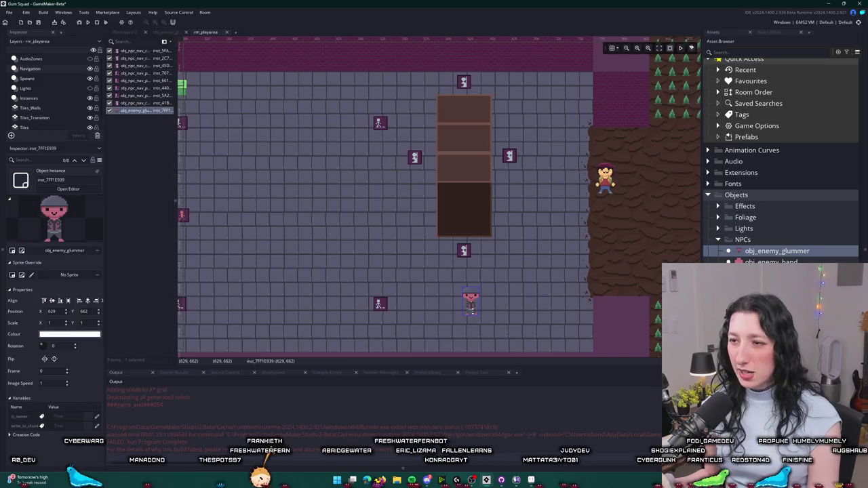
Nudge the glummer below the crate wall and inspect the nearby nav cover points.
drag(474, 312, 464, 319)
click(498, 316)
scroll(487, 305, down, 1)
scroll(488, 305, right, 1)
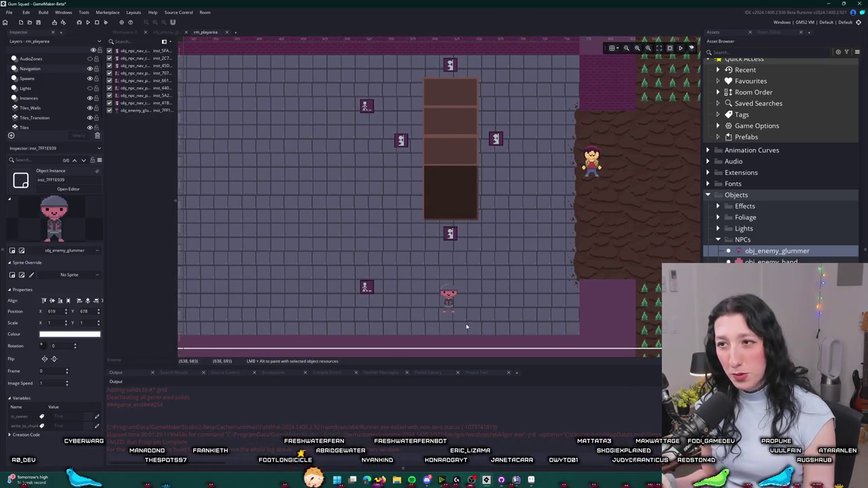
click(459, 237)
click(522, 203)
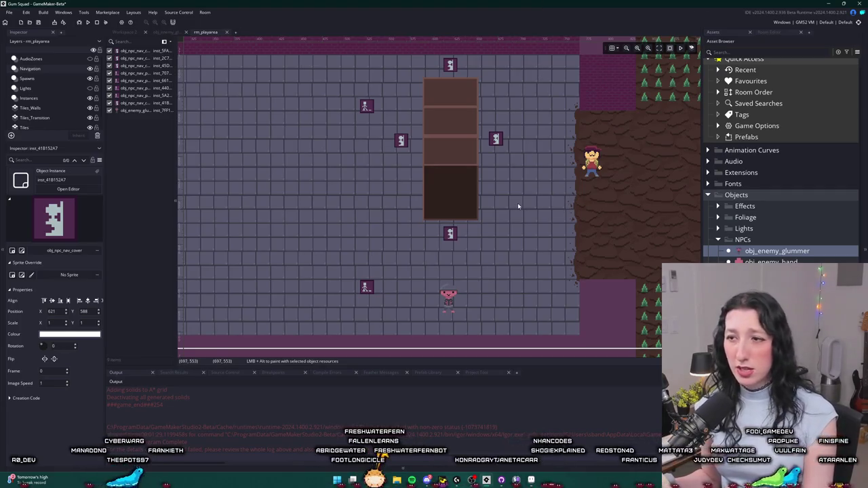
scroll(516, 159, down, 3)
scroll(502, 232, down, 3)
drag(493, 276, 481, 273)
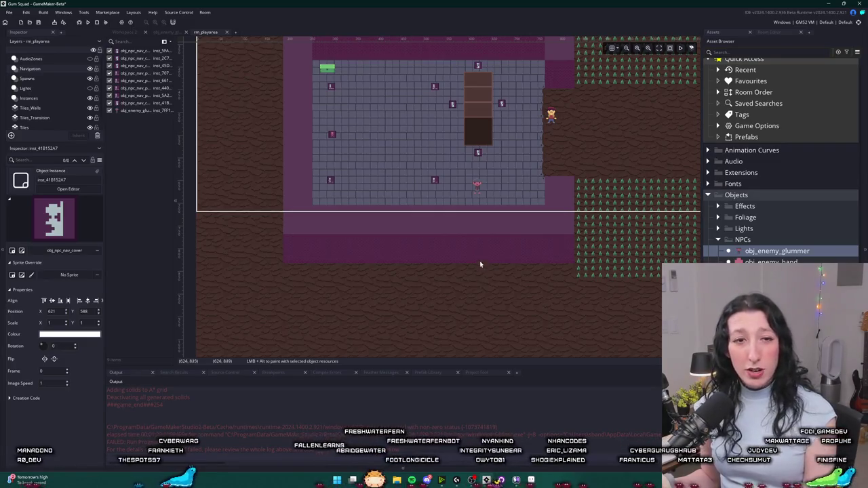
scroll(484, 187, up, 3)
scroll(482, 188, up, 1)
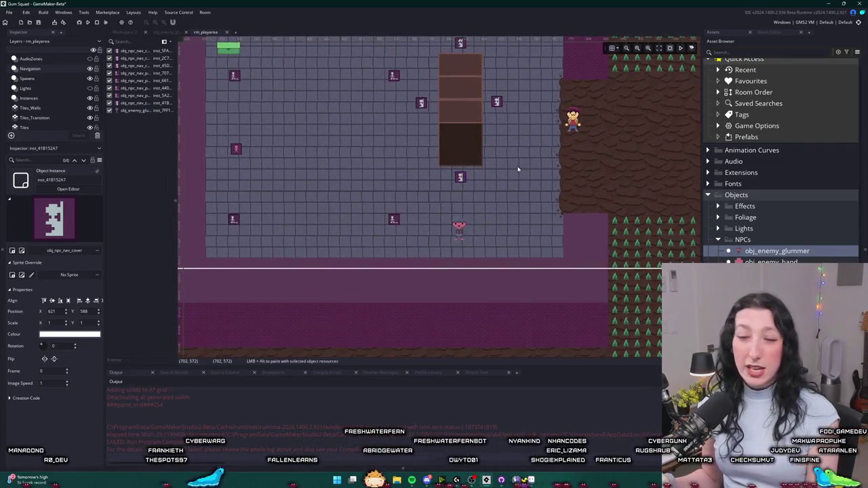
scroll(533, 120, up, 2)
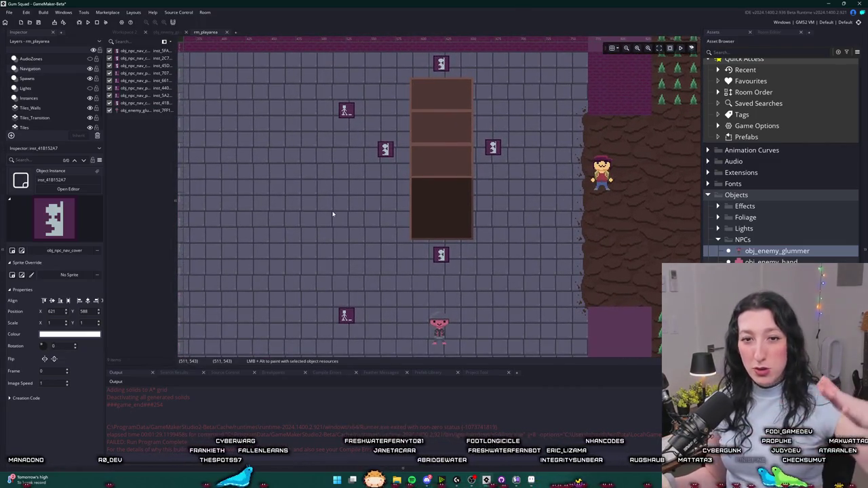
Try moving the glummer beside the left cover point, undo both moves, and restore that cover point.
mouse_move(438, 328)
mouse_down()
mouse_move(430, 285)
mouse_move(359, 145)
mouse_move(580, 162)
mouse_move(380, 148)
mouse_up()
key(ctrl+z)
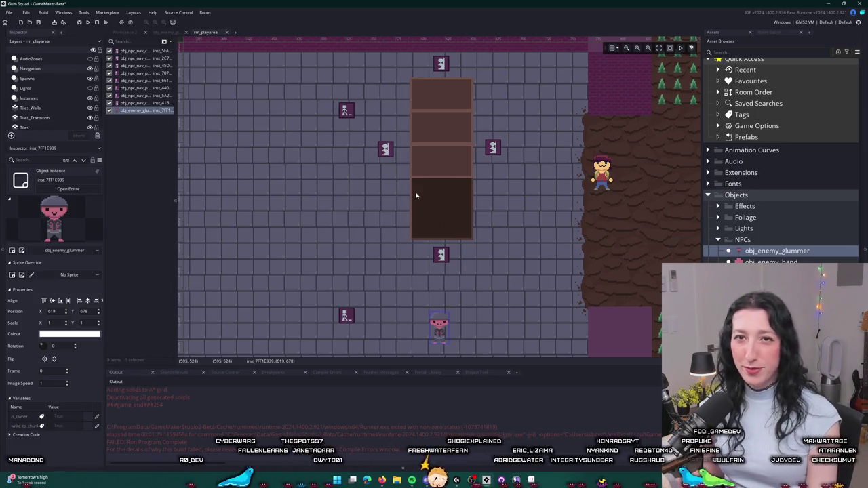
mouse_move(448, 331)
mouse_down()
mouse_move(380, 215)
mouse_move(383, 150)
mouse_up()
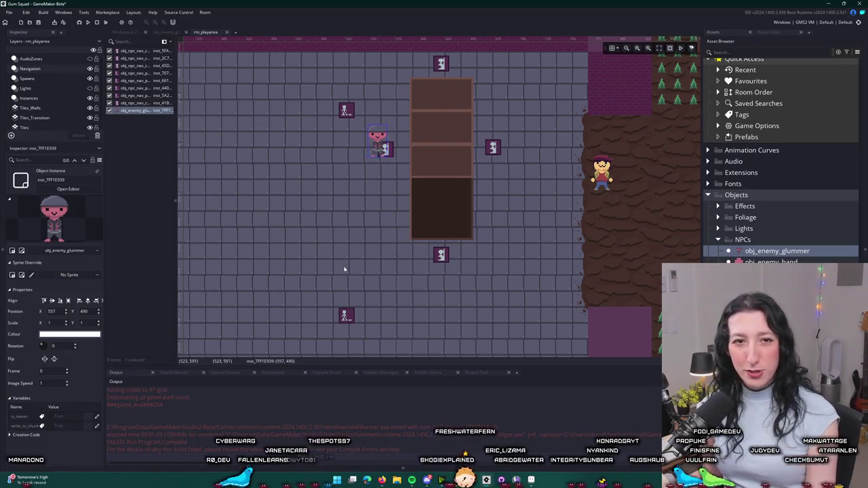
key(ctrl+z)
scroll(353, 258, down, 3)
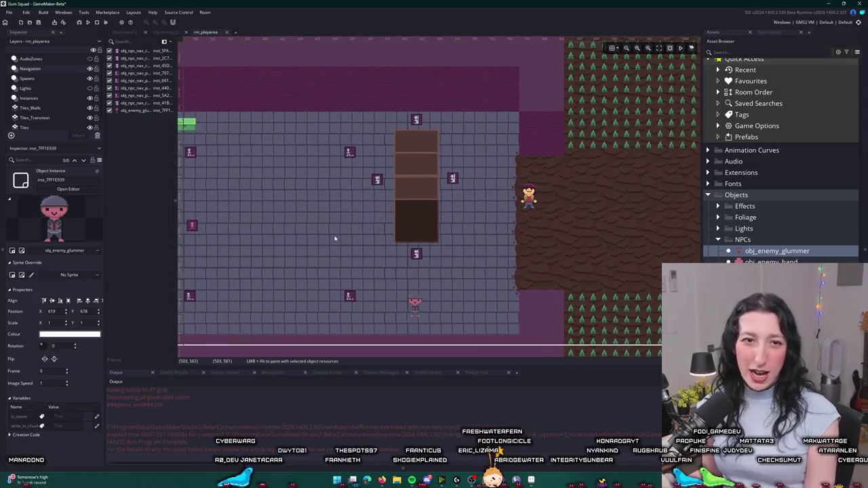
drag(373, 183, 379, 232)
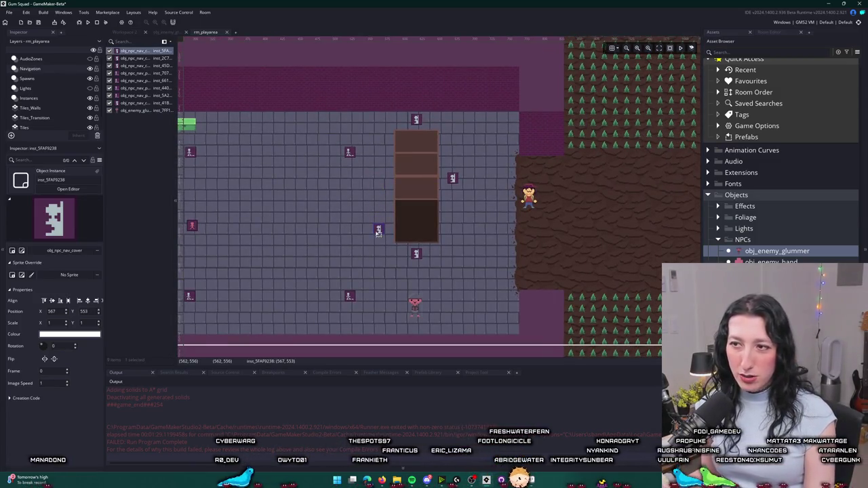
mouse_move(373, 183)
mouse_down()
mouse_move(498, 125)
mouse_move(580, 132)
mouse_move(536, 175)
mouse_move(595, 320)
mouse_move(585, 310)
mouse_move(492, 310)
mouse_move(548, 275)
mouse_move(360, 223)
mouse_move(476, 221)
mouse_move(377, 180)
mouse_up()
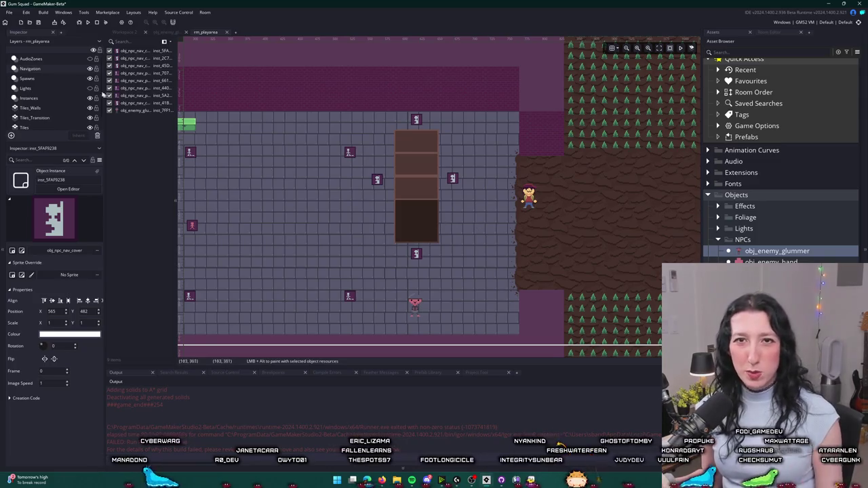
key(ctrl+Tab)
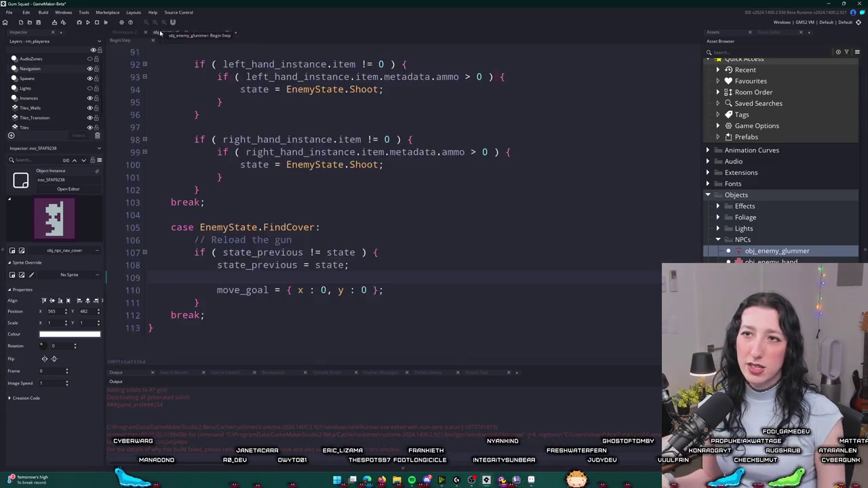
Add var _list = ds_list_create(); and ds_list_destroy(_list); to the FindCover entry block.
click(380, 264)
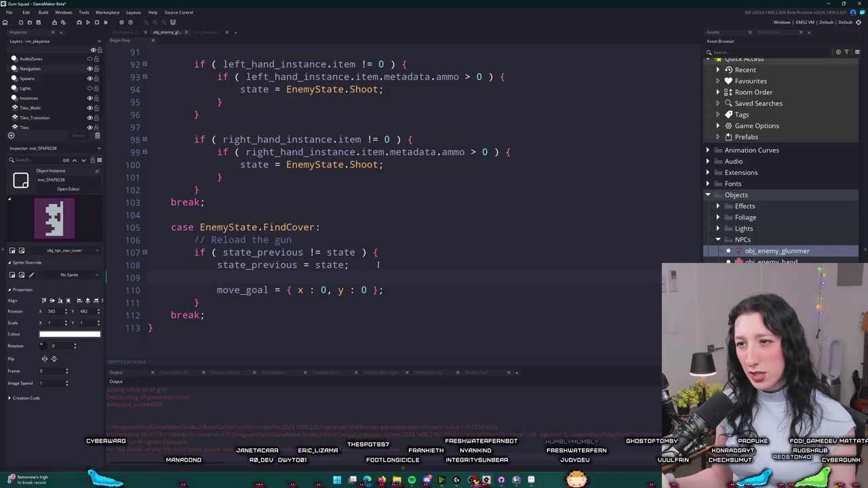
key(Return)
key(Return)
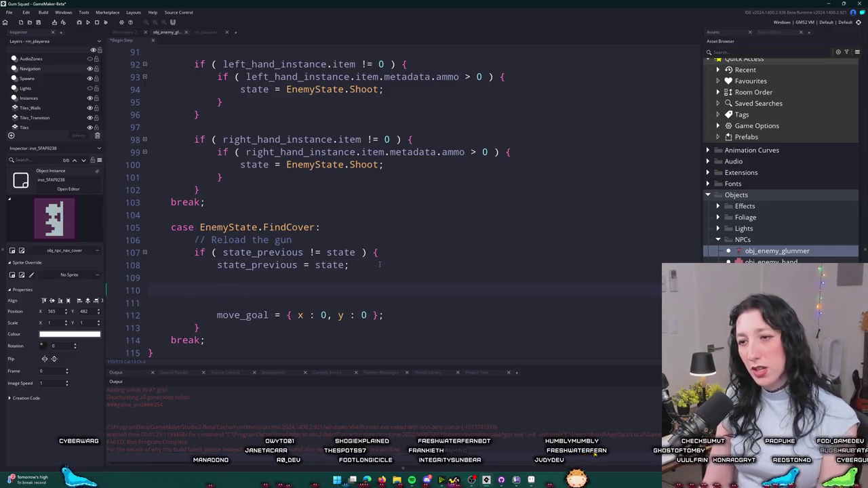
text(var _list =)
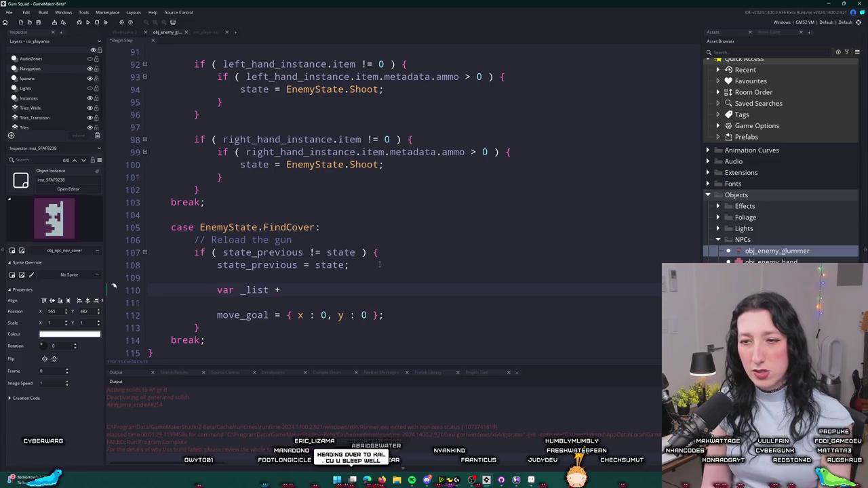
text( ds_list)
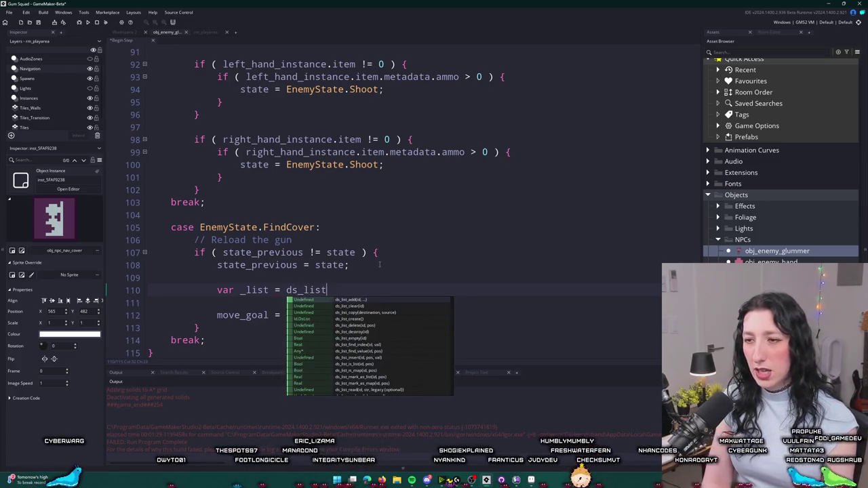
text(_create();)
key(Return)
key(Return)
text(ds_list_destroy(_list);)
Insert a collision_circle_list(x,y, call between the list creation and destruction.
key(Home)
key(Return)
key(Return)
key(Up)
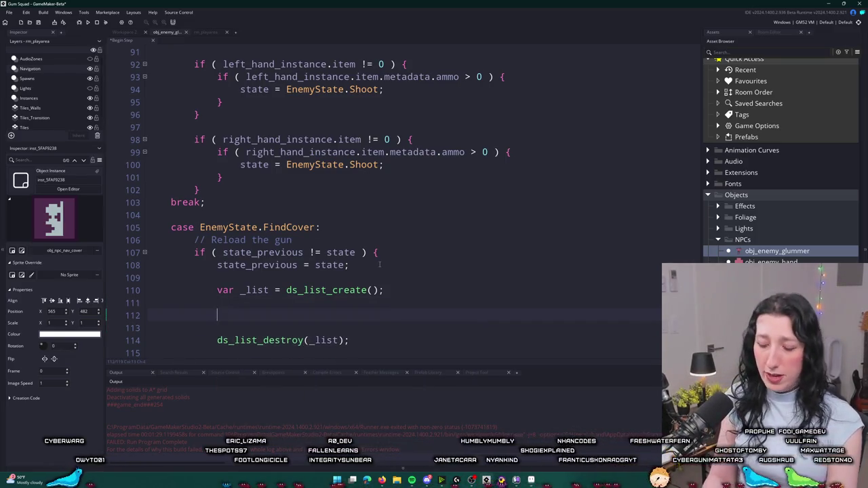
text(collision_)
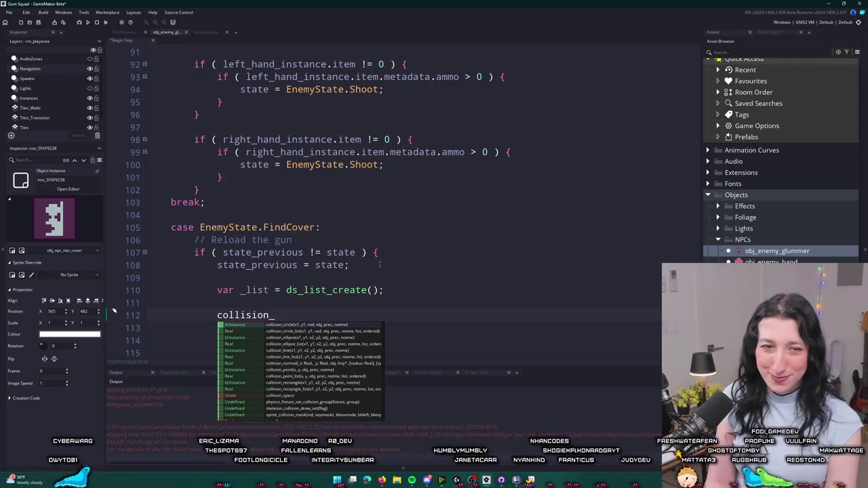
key(Down)
key(Return)
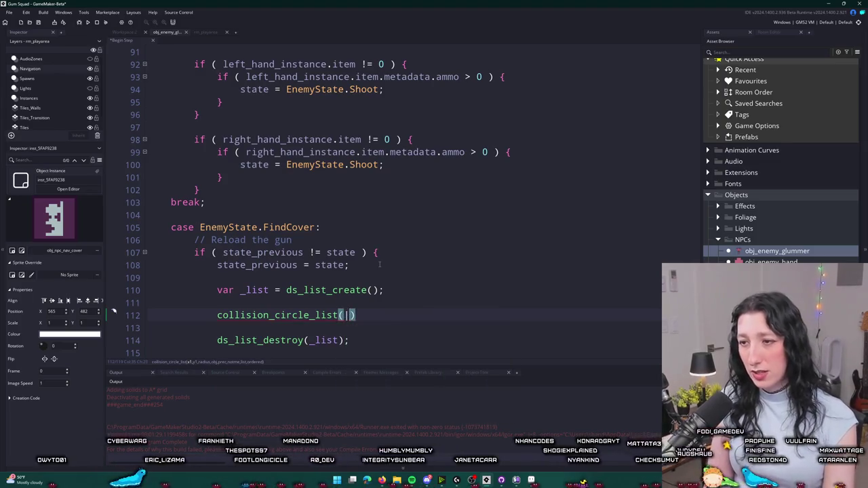
text(x,y,384,n)
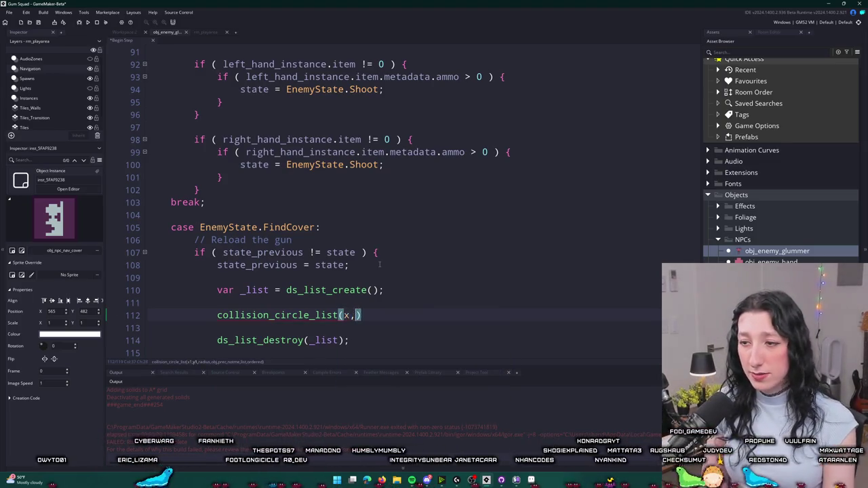
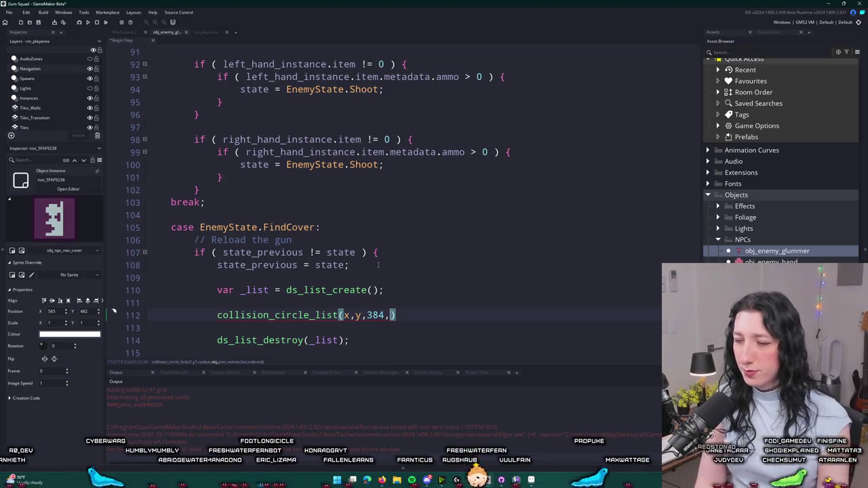
Complete the call as collision_circle_list(x,y,384,obj_npc_nav_cover,false,true,_list,true).
text(pc_nav)
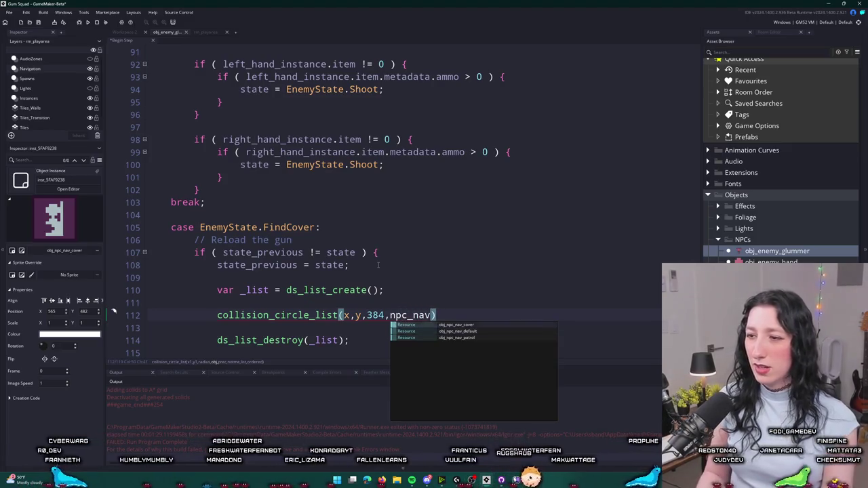
key(Return)
text(false,true,_list ,t)
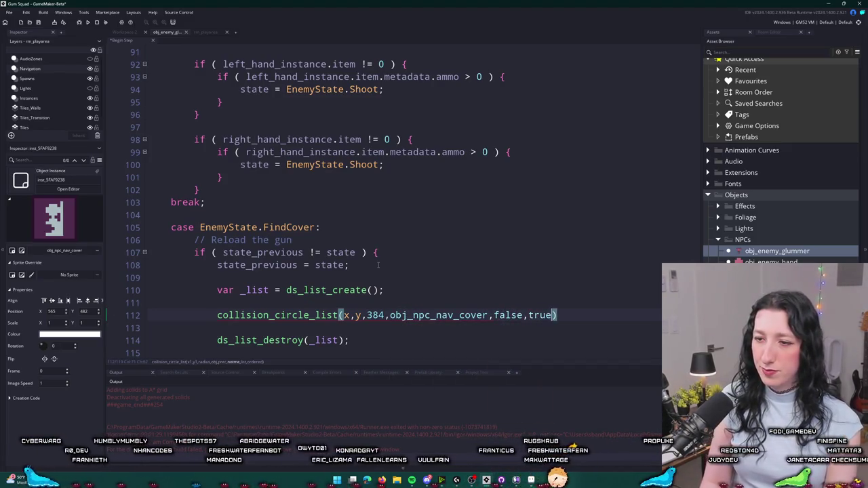
key(BackSpace)
key(BackSpace)
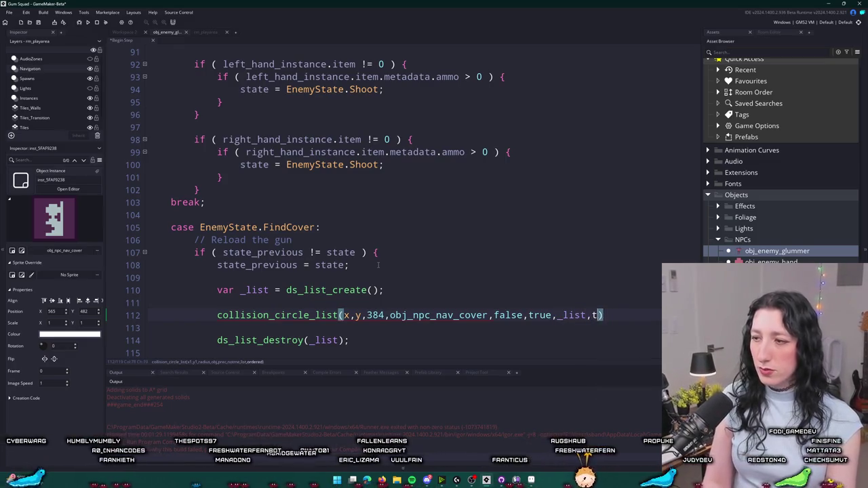
text())
Begin a for loop on the next line and hide the side panels for a wider code view.
key(Return)
key(Return)
text(fo)
scroll(250, 246, down, 2)
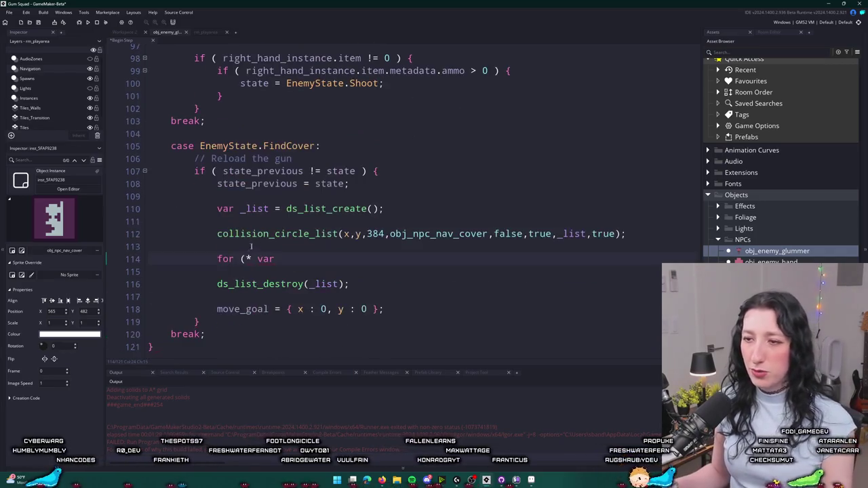
key(F12)
Write the for loop header over _i from 0 to ds_list_size, with an empty body.
key(BackSpace)
key(BackSpace)
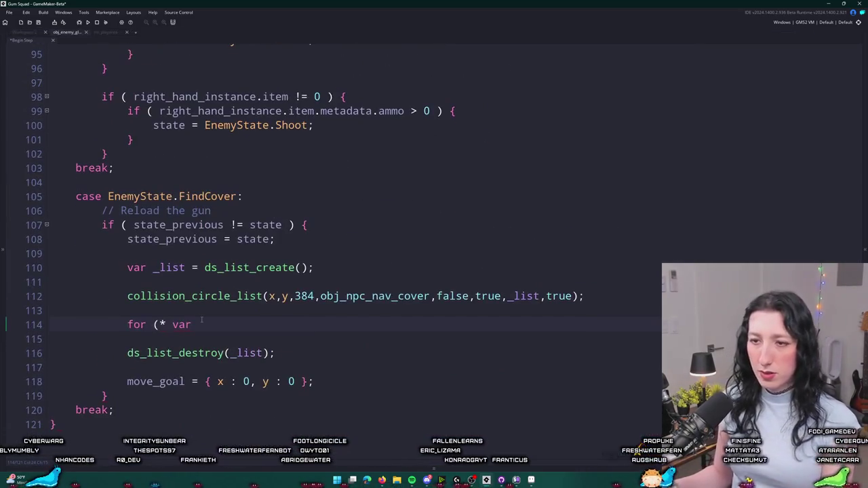
key(BackSpace)
key(BackSpace)
text(var _i = 0; _i)
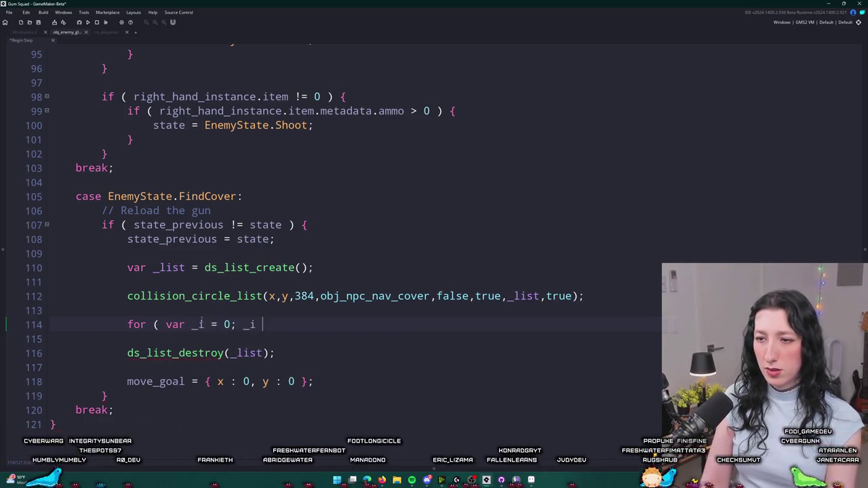
text( < ds_list_size(_i)
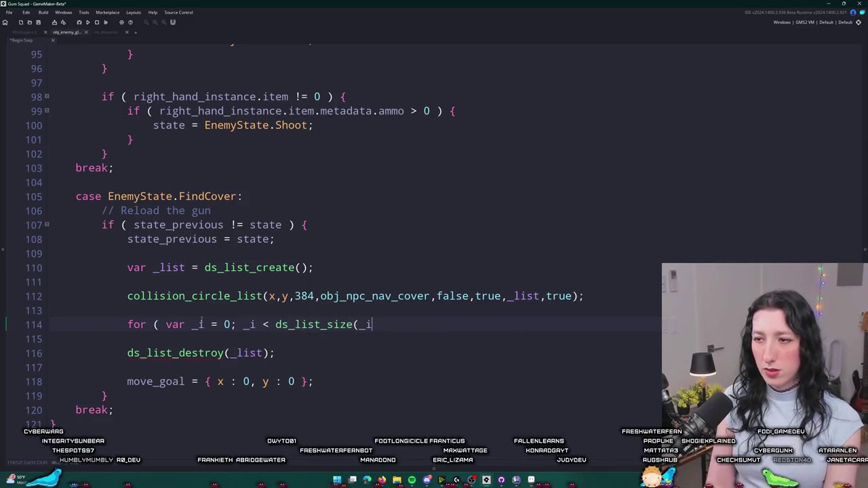
text(); ++ _i; ) {)
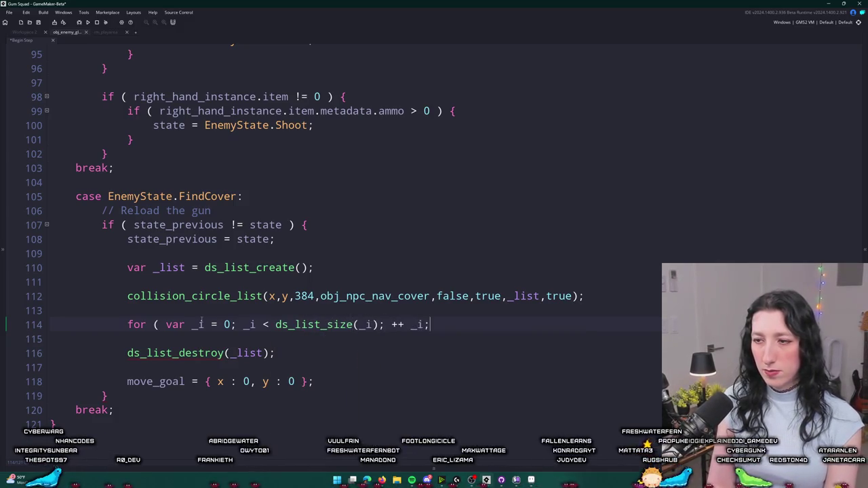
key(Return)
text(})
Change the ds_list_size argument from _i to _list.
click(370, 324)
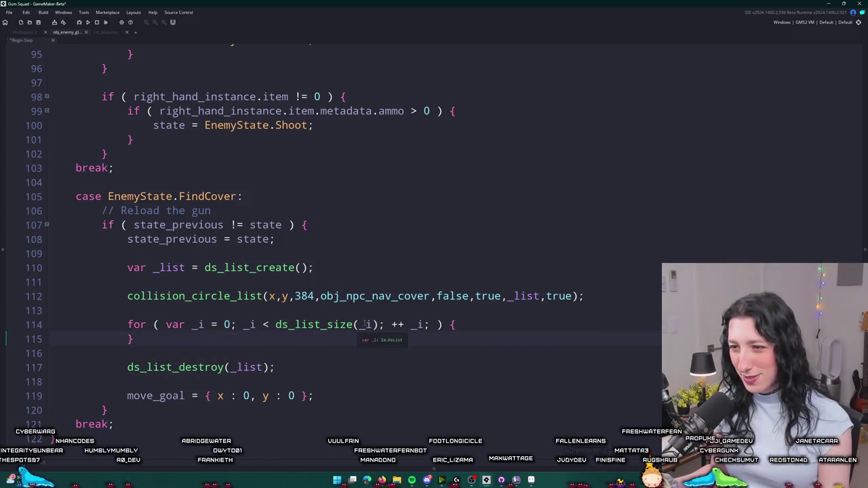
key(BackSpace)
text(list)
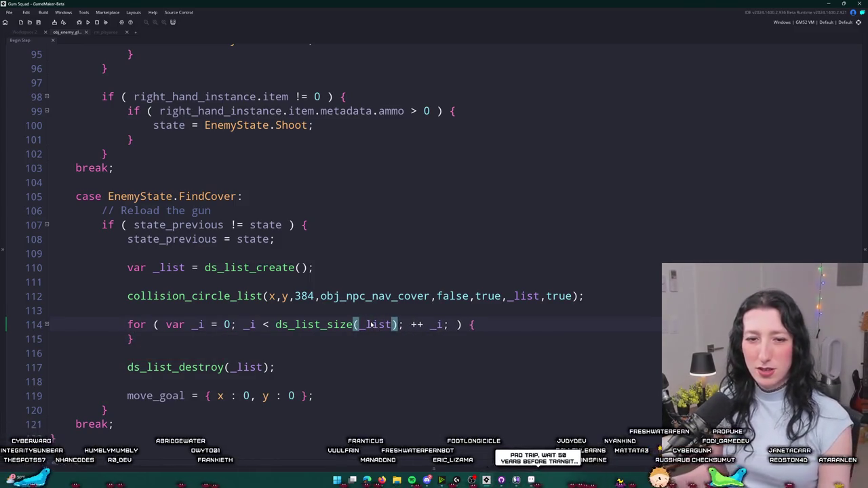
Put _list[_i] inside the loop body, then open the offline Twitch channel's page.
click(486, 327)
key(Return)
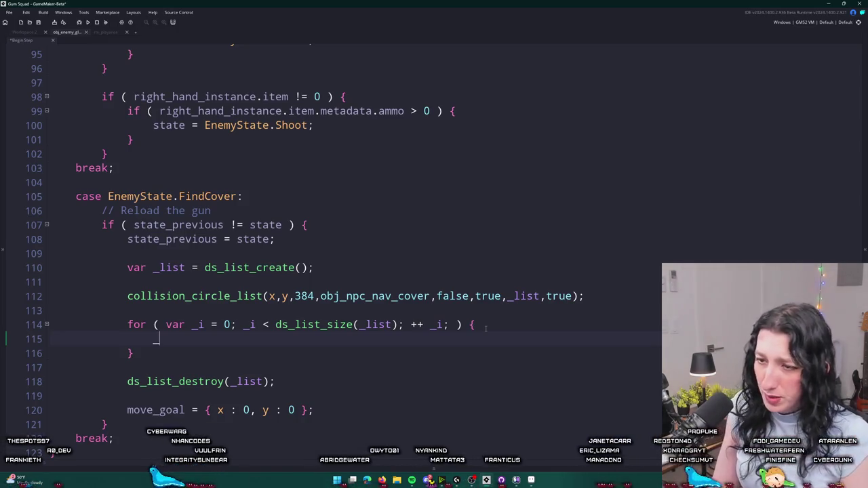
text(_list[_)
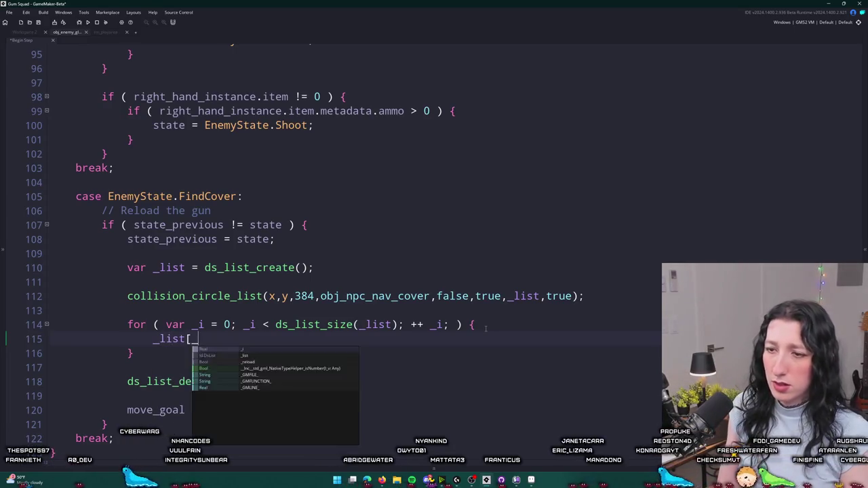
text(i])
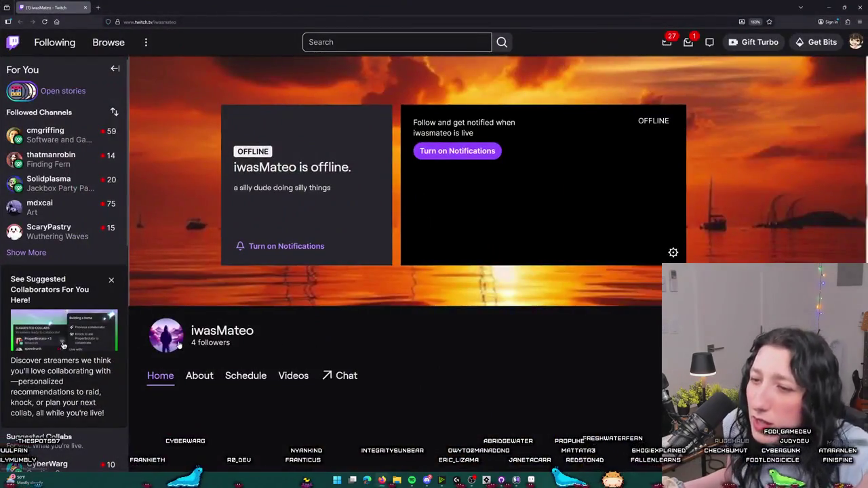
click(160, 345)
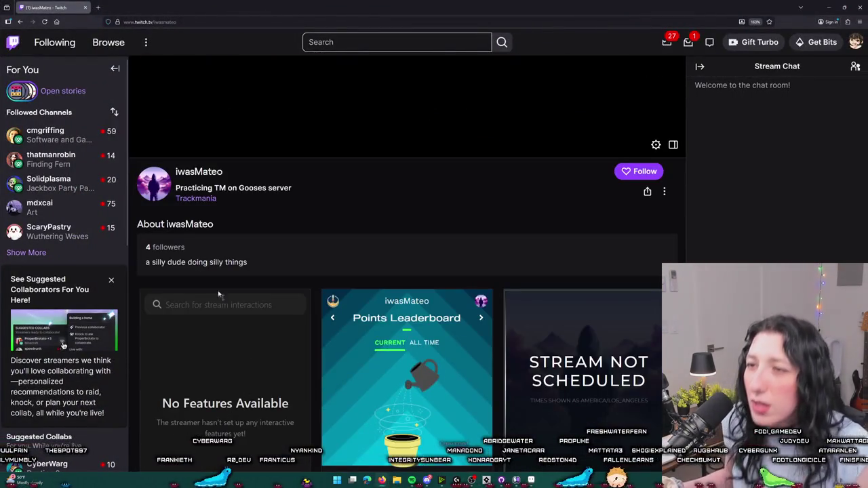
Scroll through the offline Twitch channel's page, then return to GameMaker.
mouse_move(15, 165)
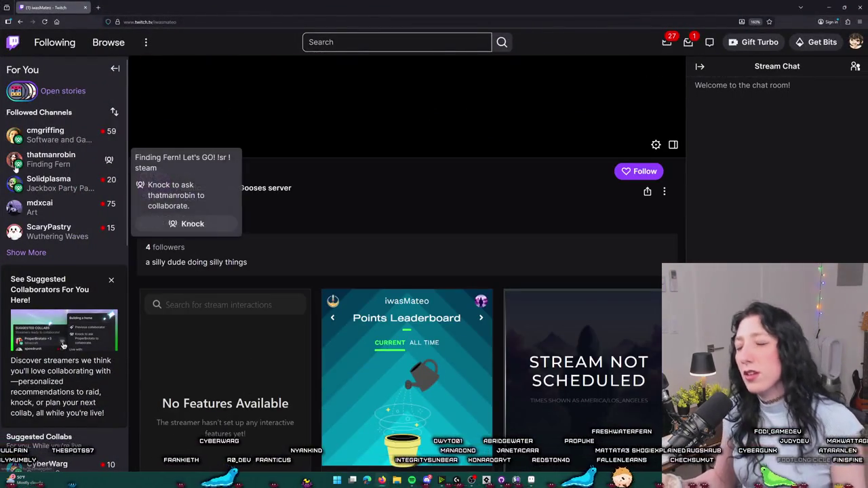
scroll(415, 205, down, 2)
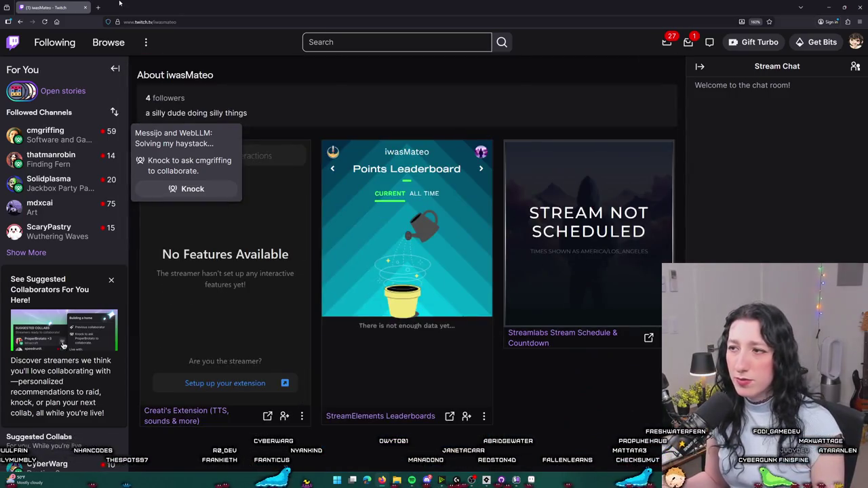
key(alt+Tab)
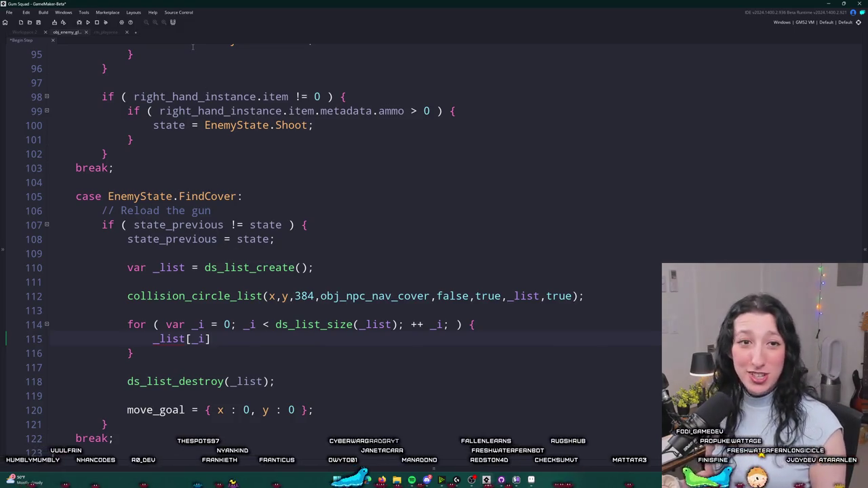
Delete the show_message("FIND COVER") debug line from the timer check.
scroll(274, 283, up, 3)
scroll(274, 283, up, 11)
click(301, 279)
drag(301, 280, 330, 266)
key(BackSpace)
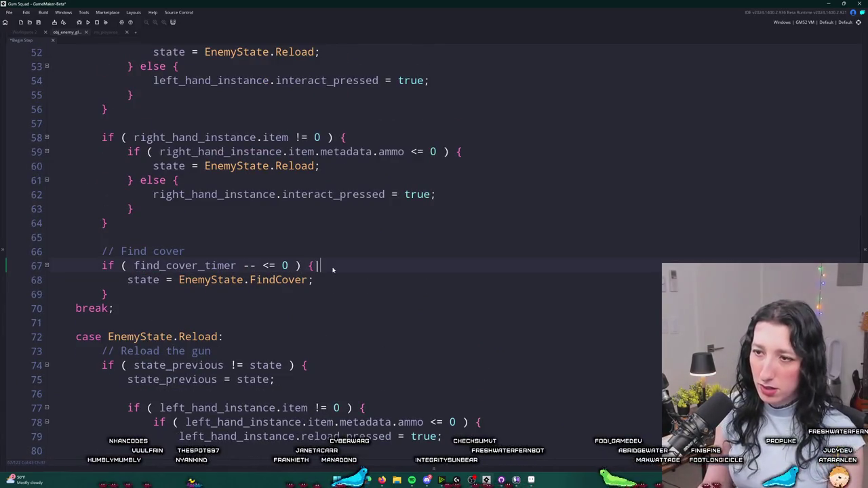
Review target_update() and the ai_memory usages in the script, then bring up Discord.
scroll(333, 270, up, 9)
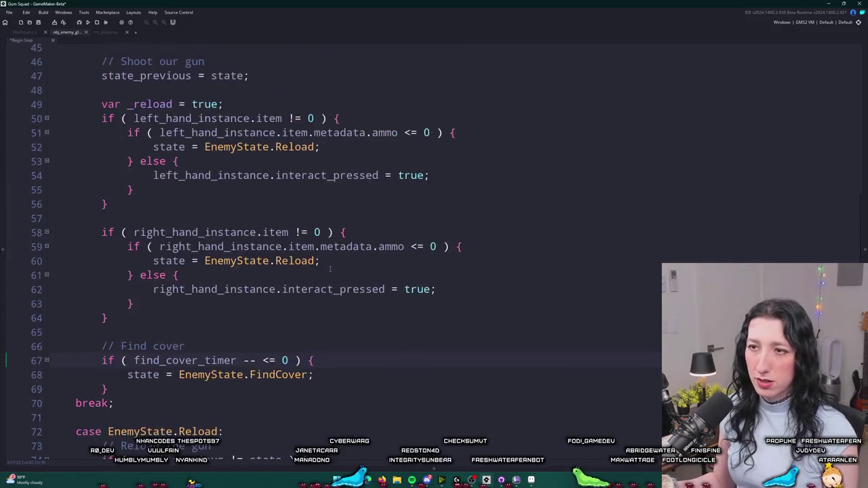
scroll(349, 308, up, 8)
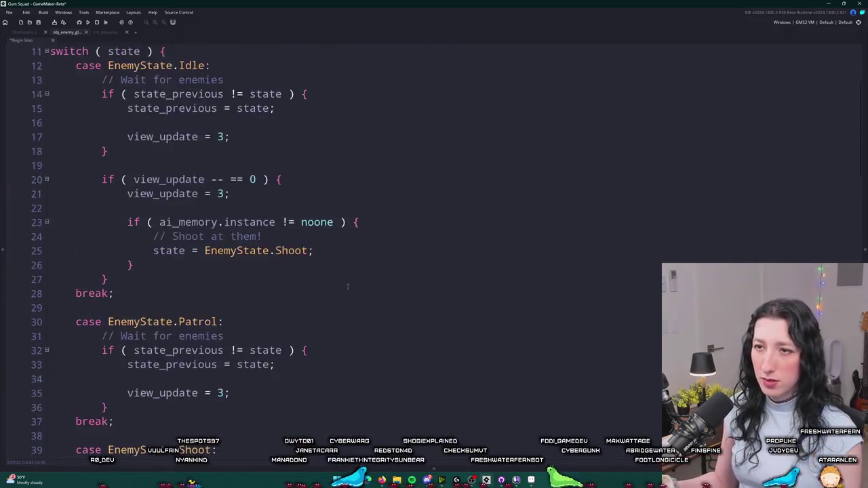
click(135, 166)
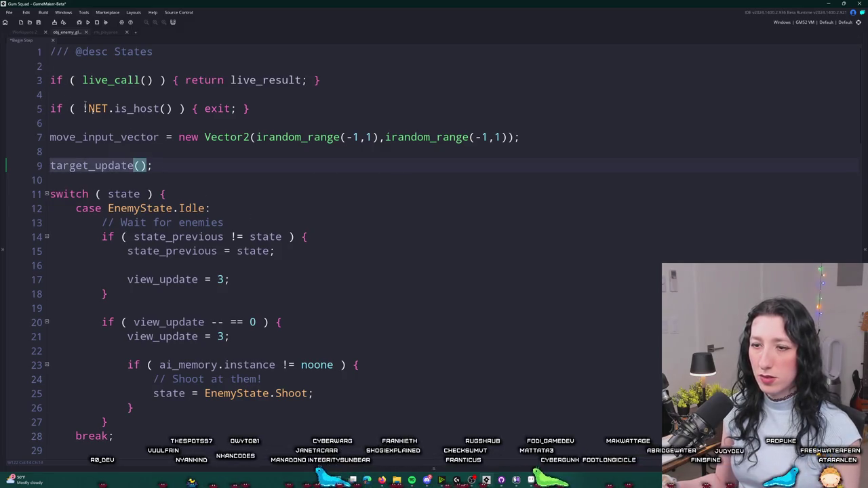
drag(276, 365, 160, 365)
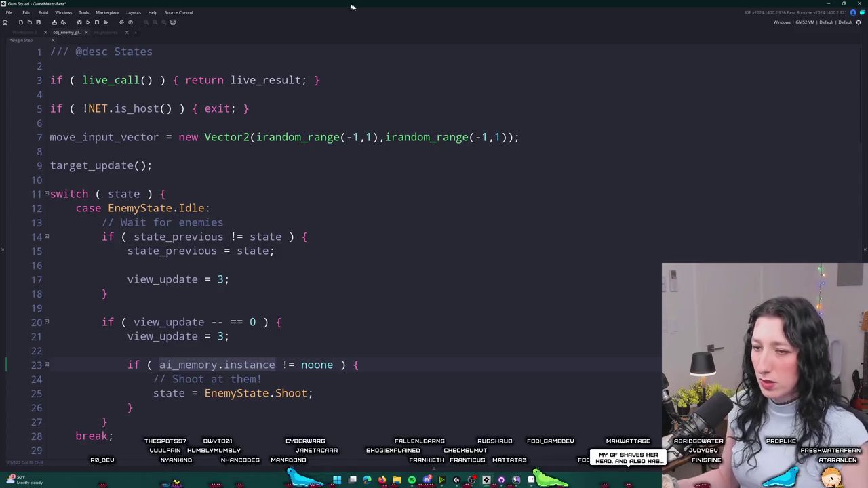
scroll(284, 181, down, 2)
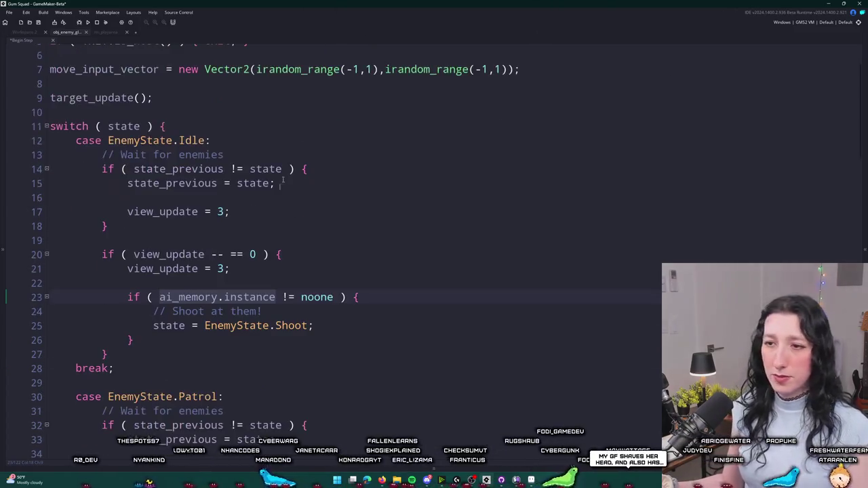
click(229, 290)
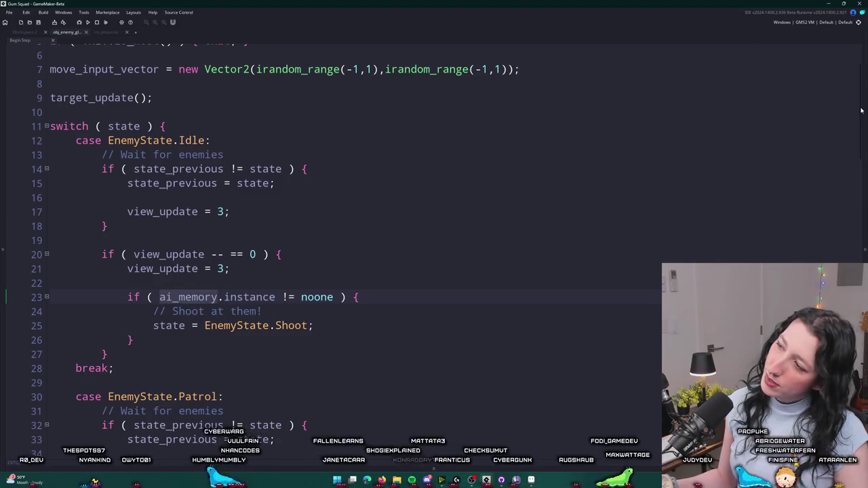
scroll(862, 111, down, 20)
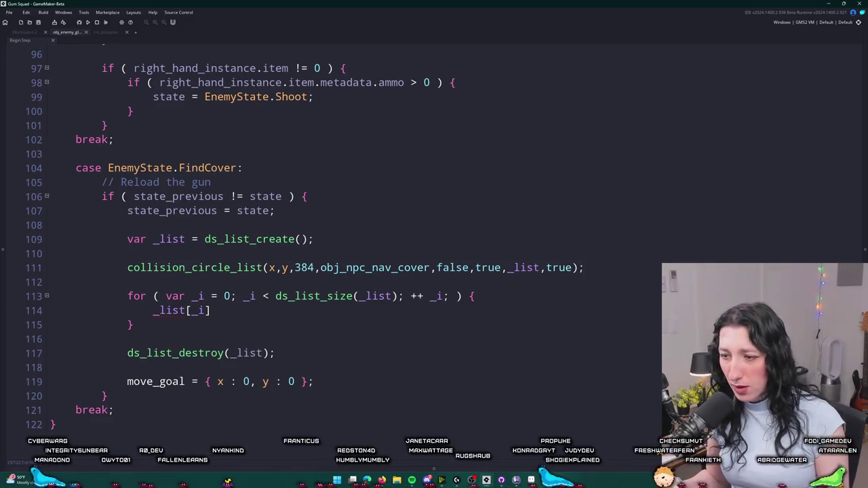
click(431, 484)
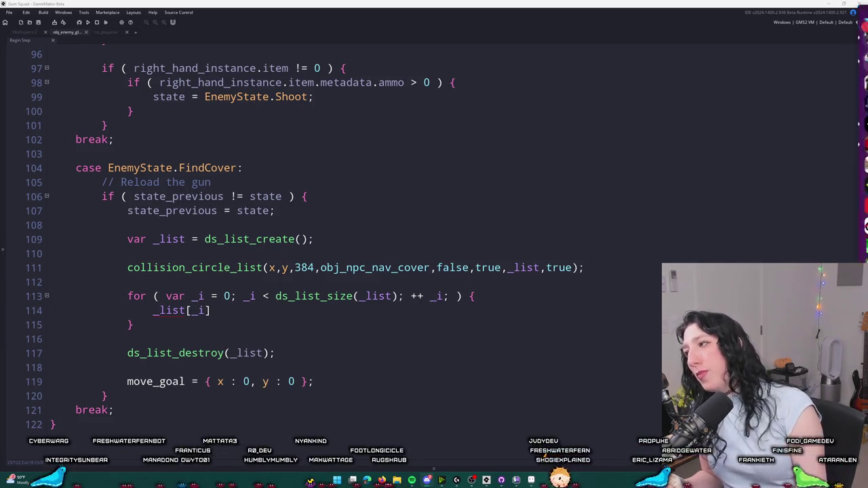
click(427, 480)
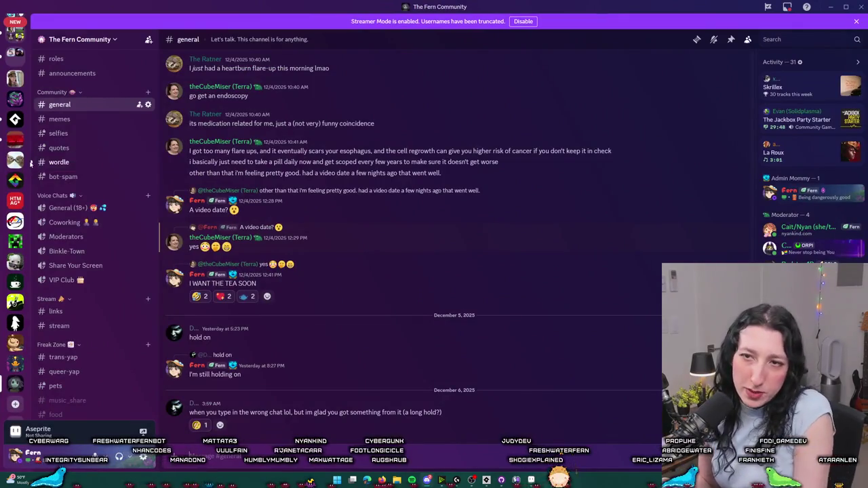
View Discord's #wordle channel, return to #general, then switch back to GameMaker.
click(59, 162)
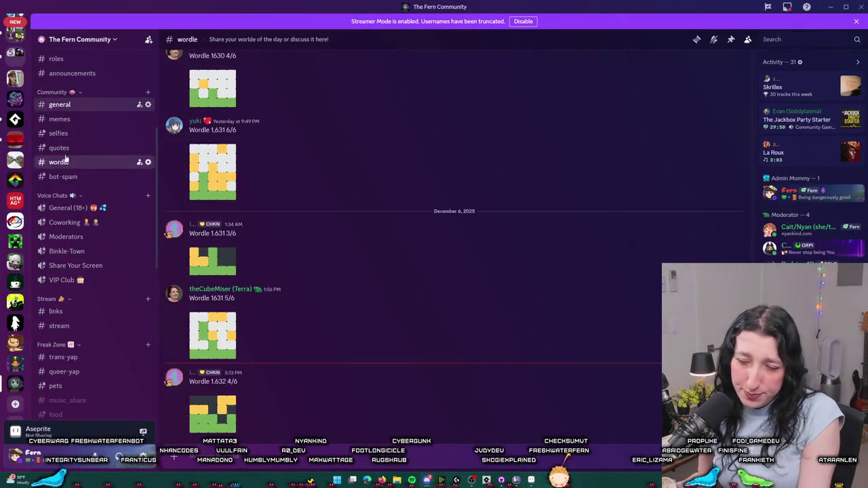
click(59, 105)
scroll(54, 176, down, 5)
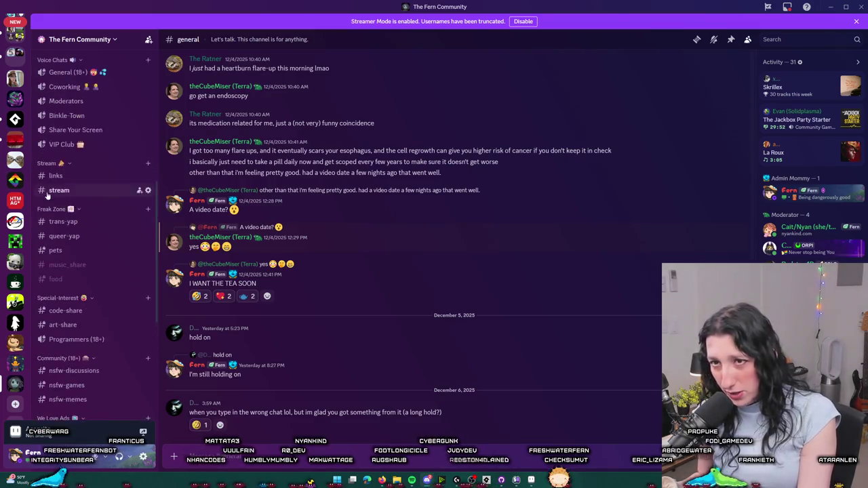
scroll(49, 190, up, 1)
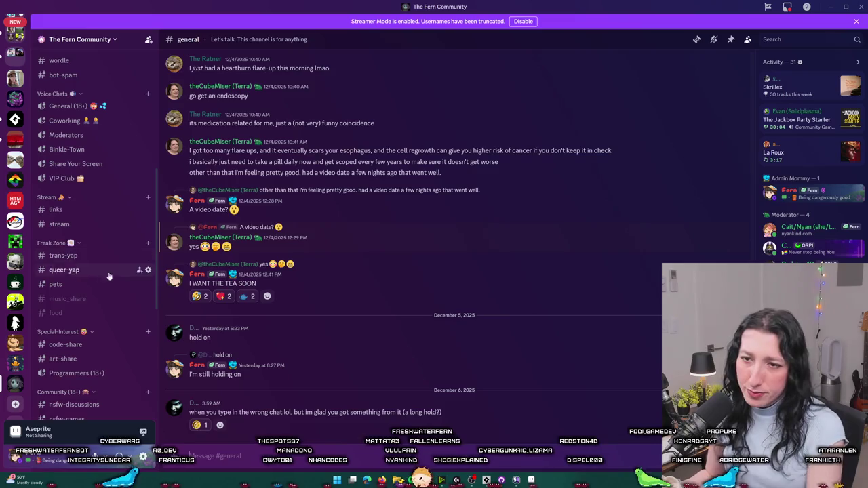
key(alt+Tab)
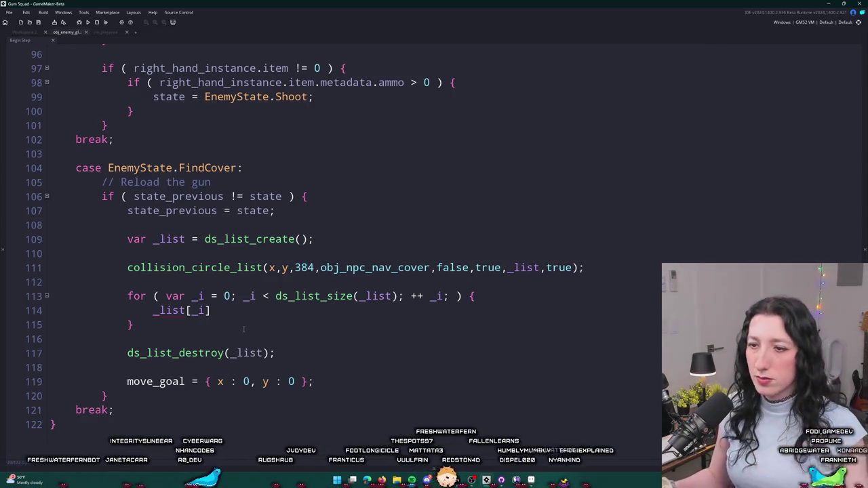
Indent and replace _list[_i] with if ( collision_line(ai_memory.position.x, ai_memory.position.y.
text(.)
key(BackSpace)
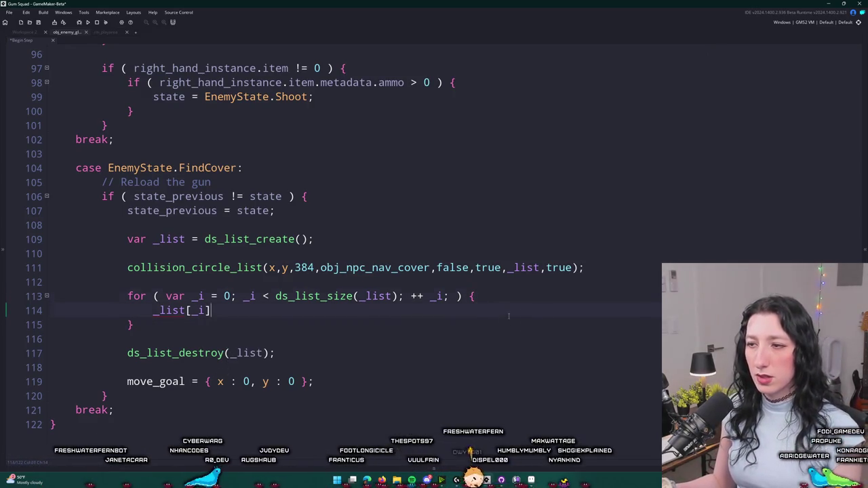
key(Home)
key(Tab)
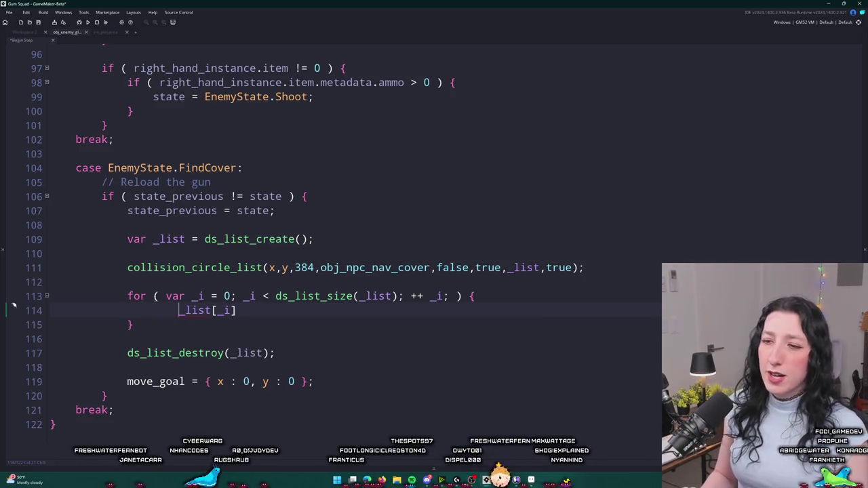
drag(153, 310, 278, 310)
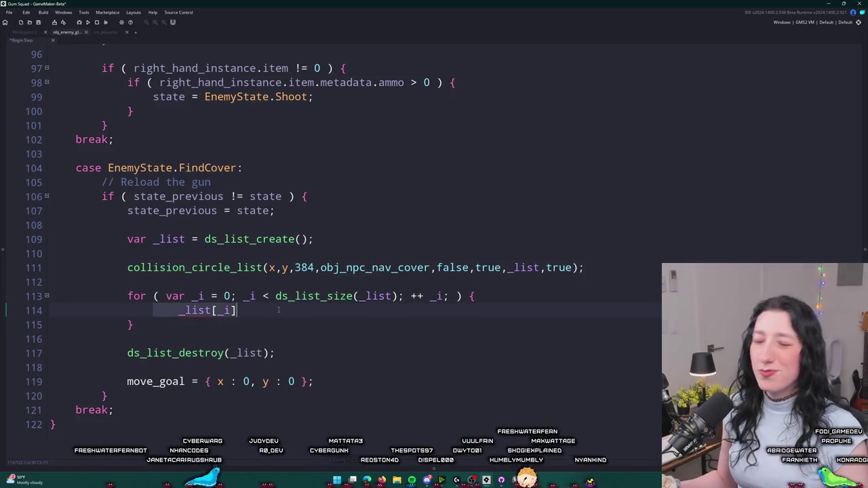
text(if ( Col)
key(BackSpace)
key(BackSpace)
key(BackSpace)
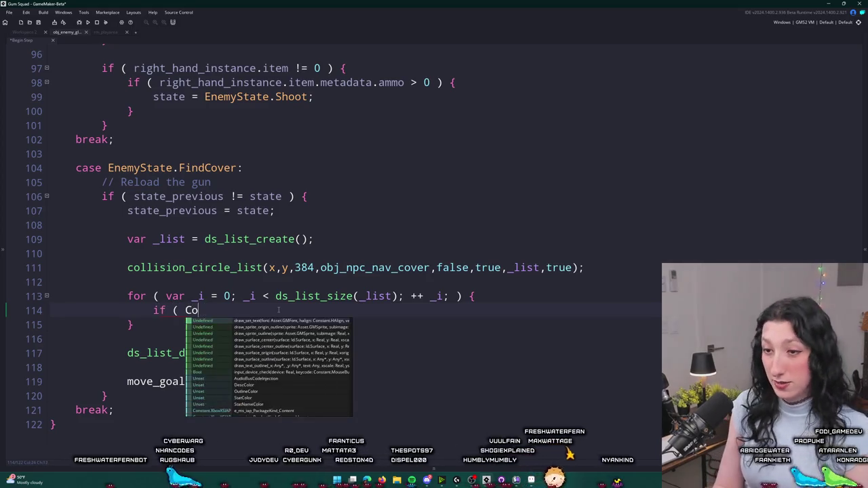
text(_line)
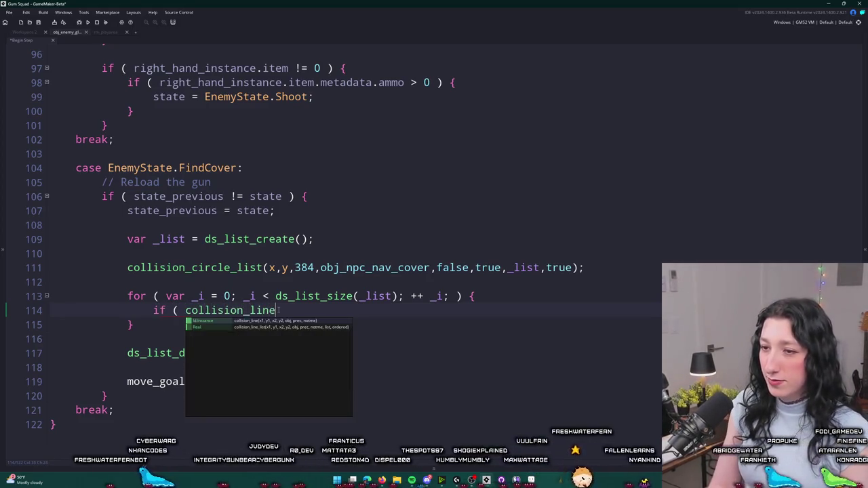
text((ai_memory.pos)
key(BackSpace)
key(BackSpace)
text(osition.x,)
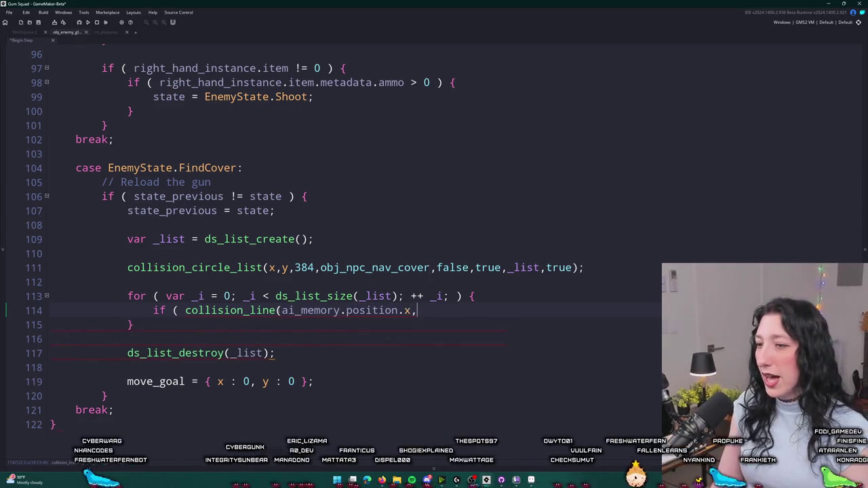
text(ai_memory.position.y)
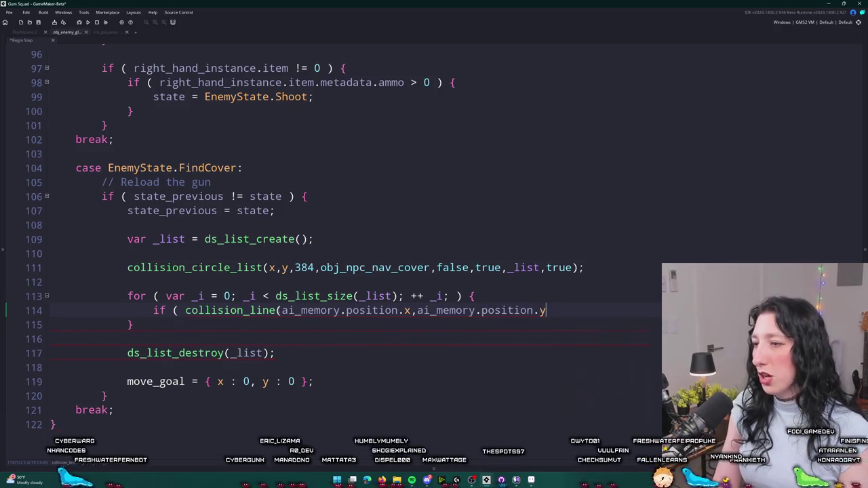
right_click(547, 161)
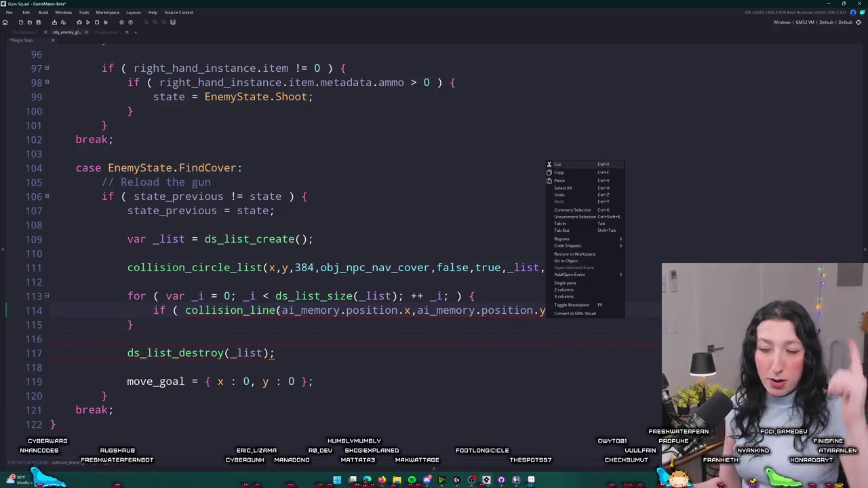
key(Escape)
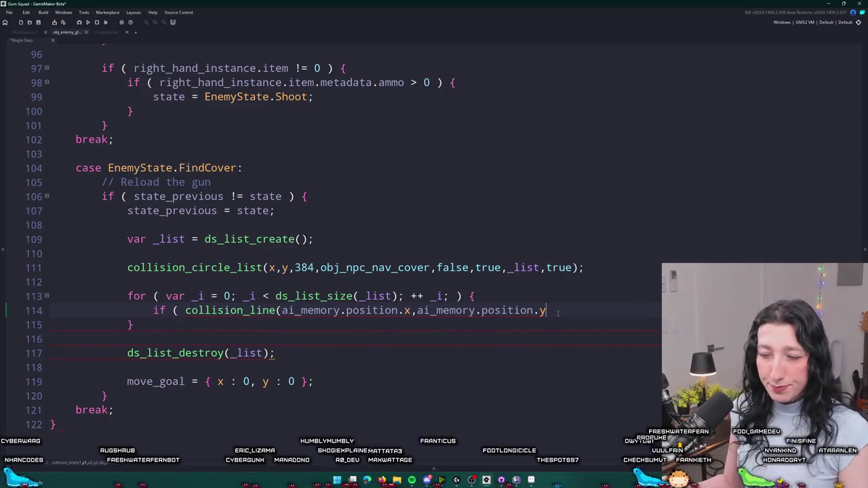
Finish collision_line with _list[_i].x, _list[_i].y and par_solid, and add empty if braces.
text(,)
text(,)
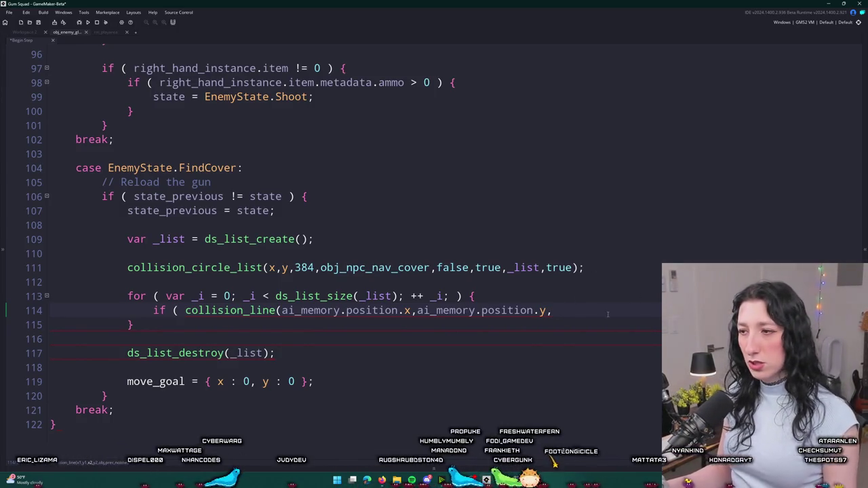
text(_list[)
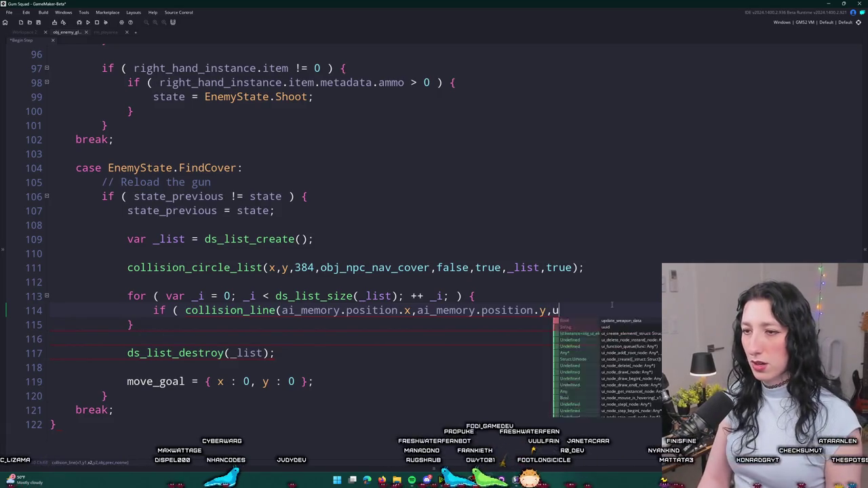
text(_i].x,_list)
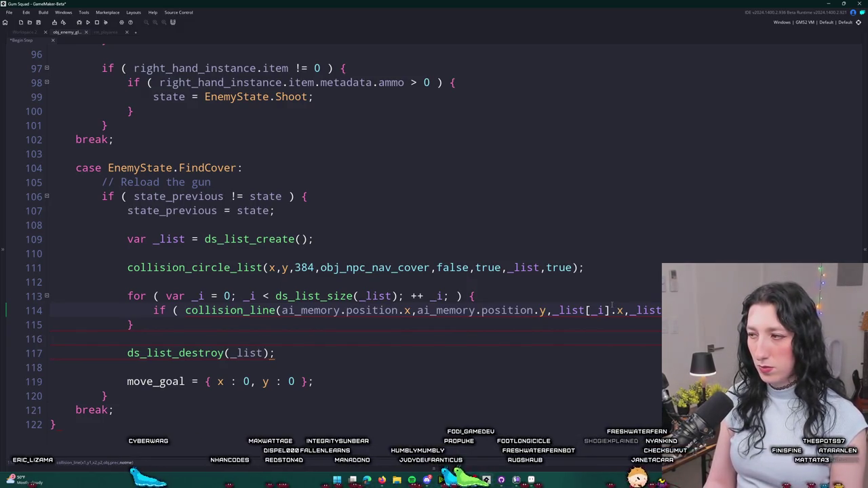
text([_i].y) ) {)
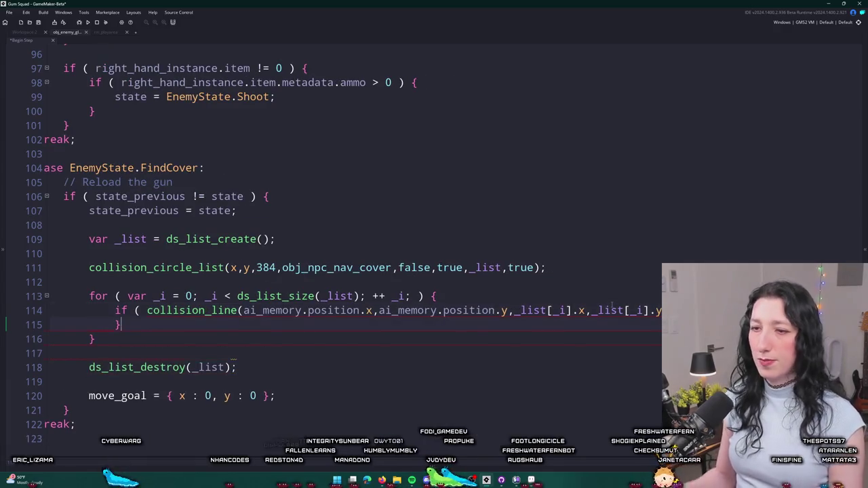
key(Return)
key(Up)
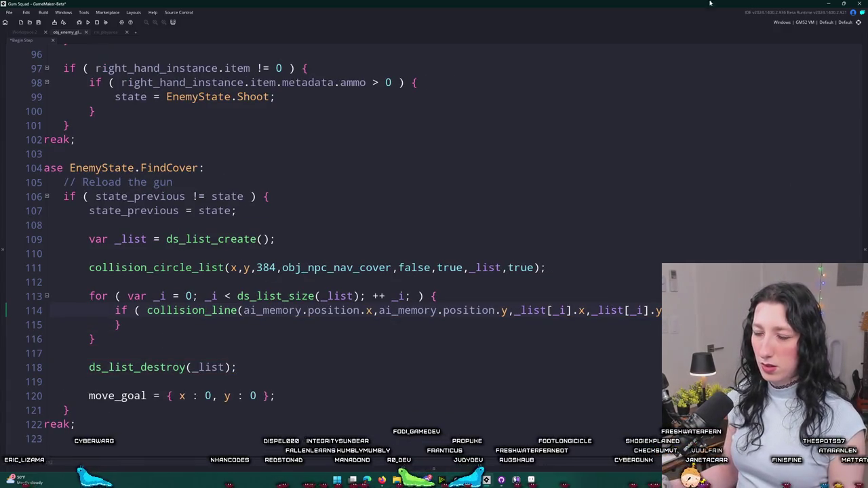
text(,par_soli)
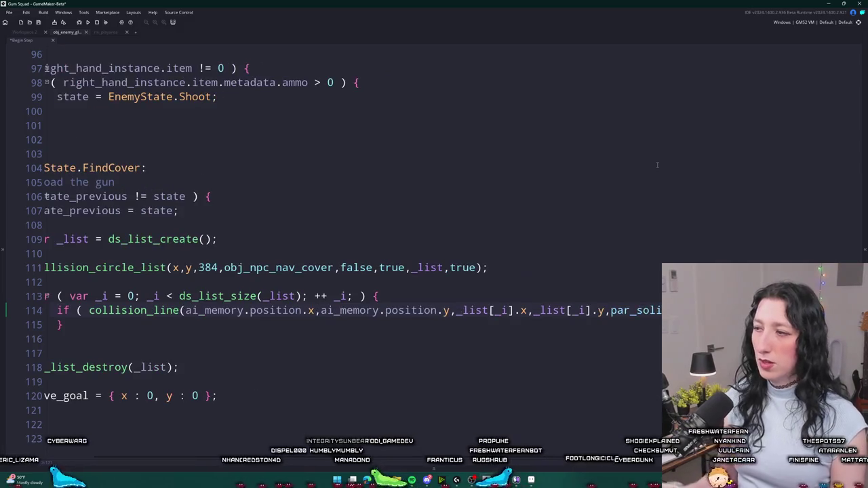
scroll(333, 244, up, 2)
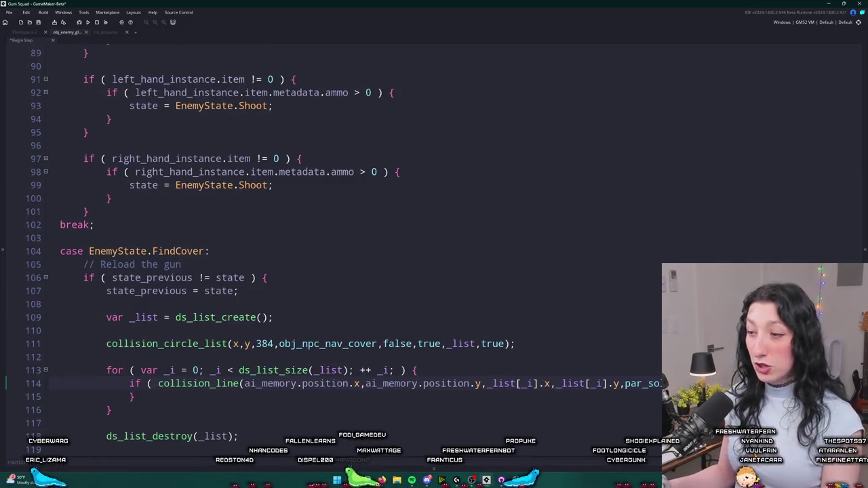
key(Return)
text(})
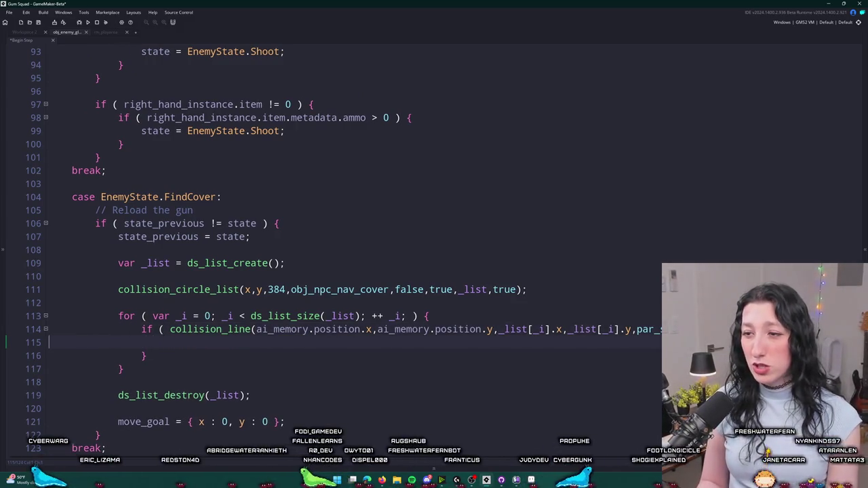
Type move_goals = { x : _list[_i].x, y : _list[_i].y } inside the if block.
key(BackSpace)
key(Return)
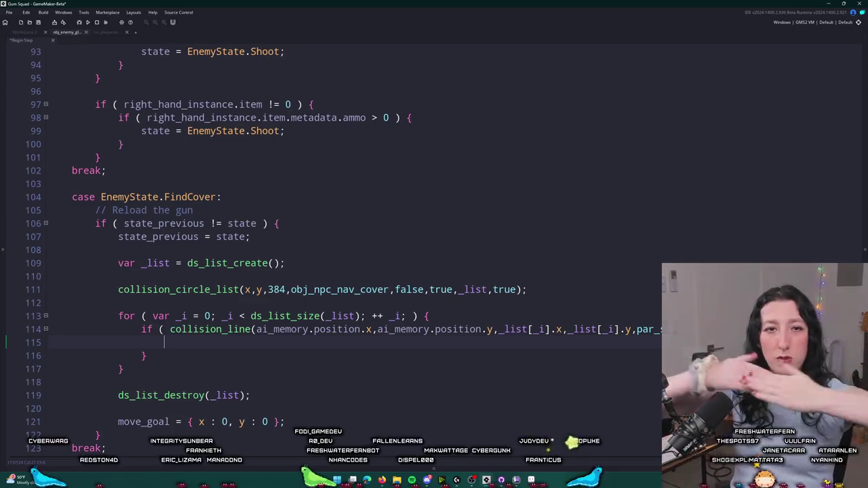
key(ctrl+space)
key(Escape)
key(ctrl+space)
key(Escape)
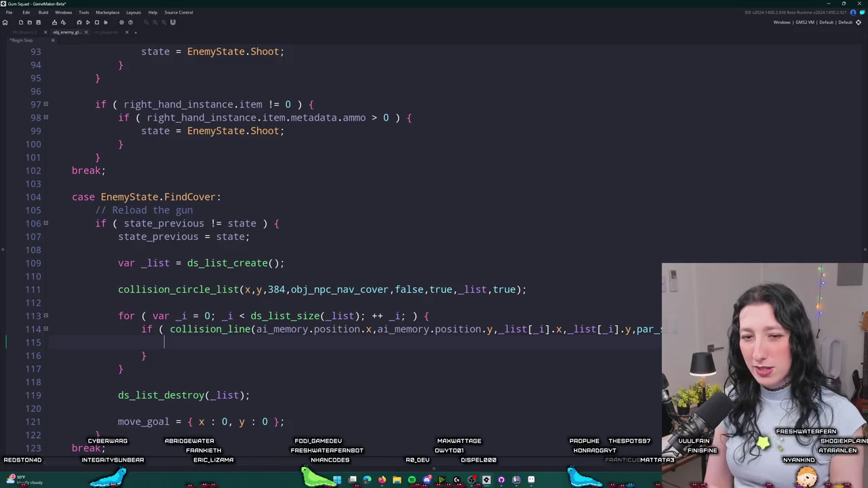
scroll(339, 234, down, 1)
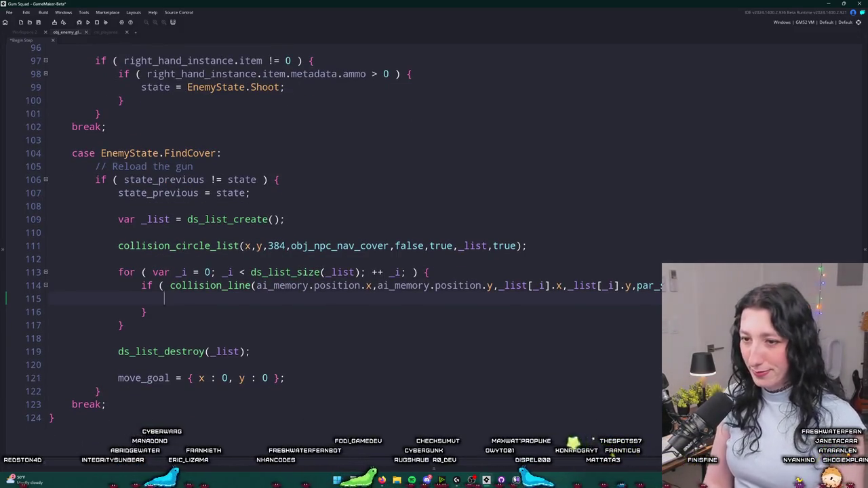
text(move_goals =)
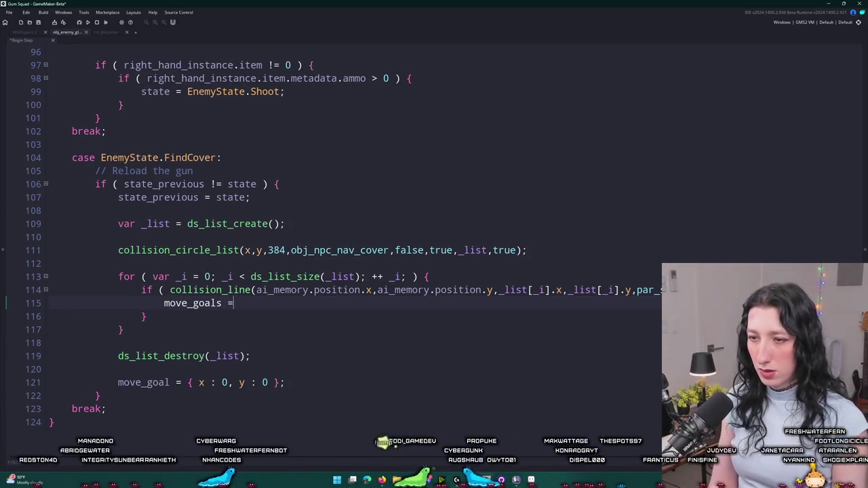
text( { x : :)
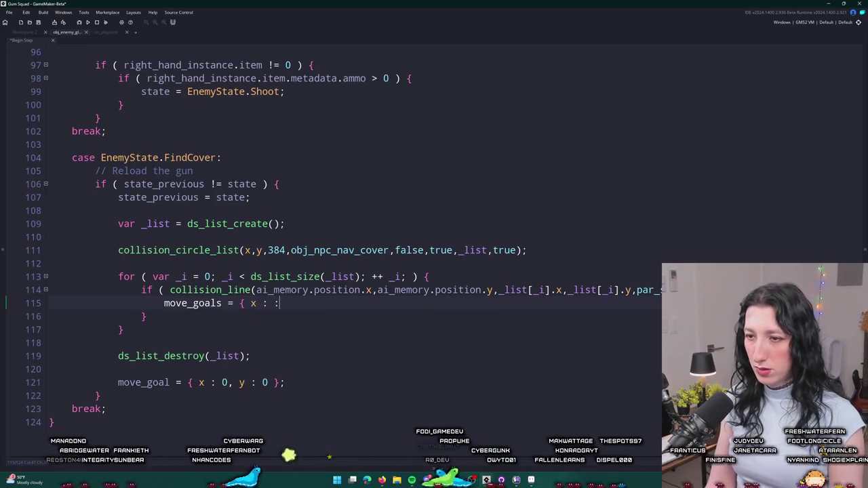
key(BackSpace)
text(_list[_i].)
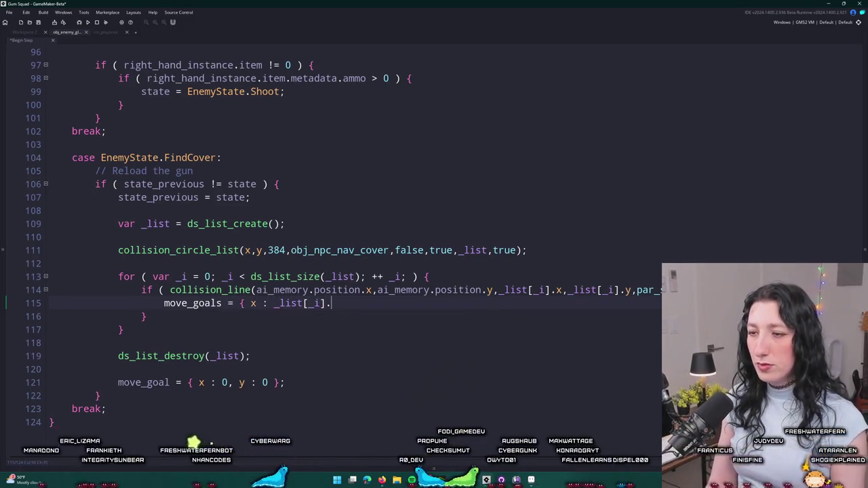
text(x, y)
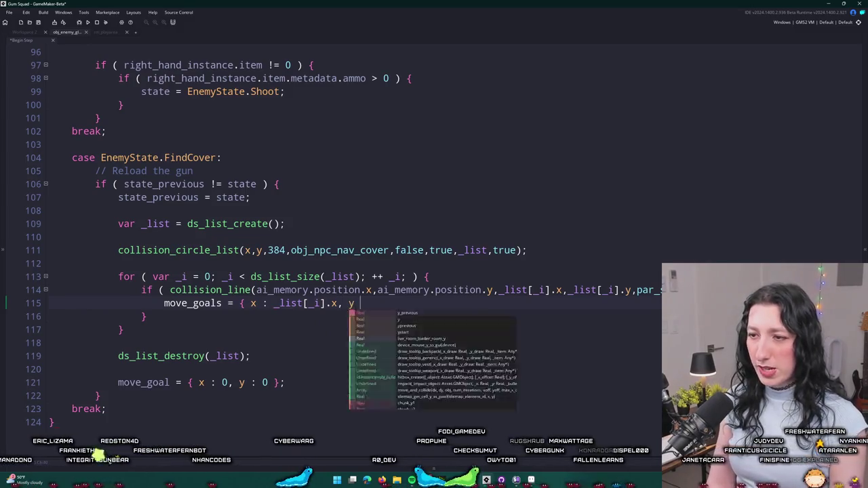
text( : _list[_i].y };)
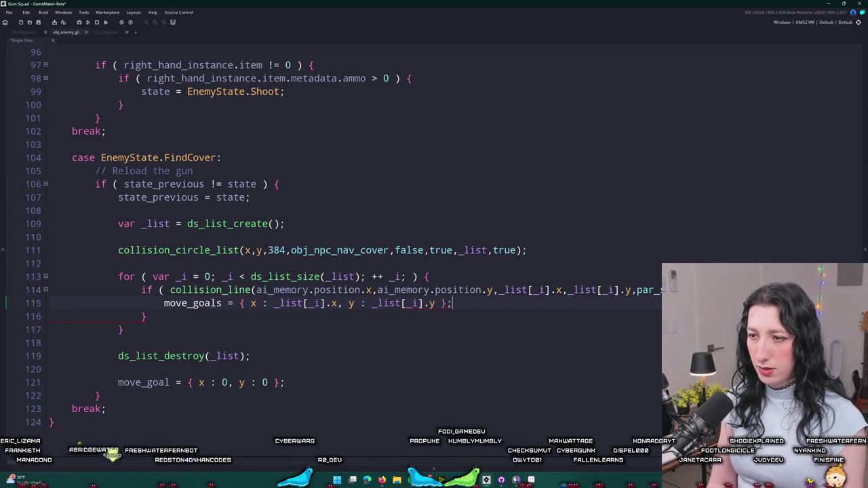
double_click(199, 303)
drag(286, 382, 112, 383)
key(ctrl+c)
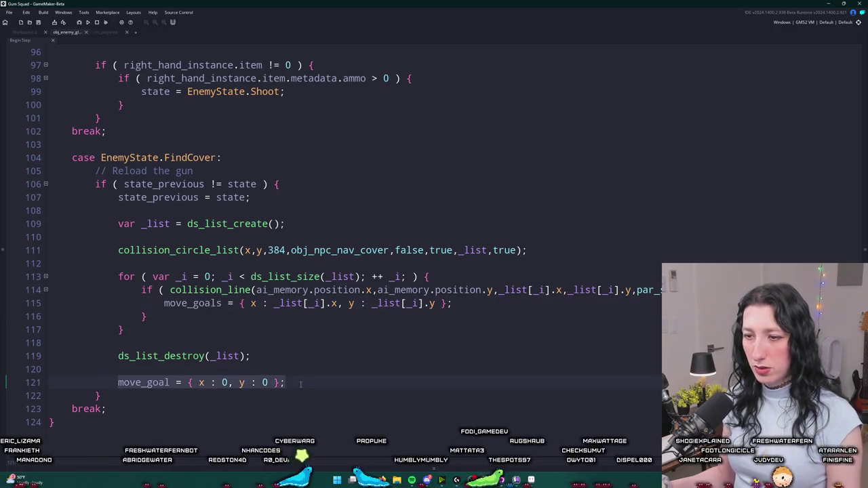
key(BackSpace)
click(333, 250)
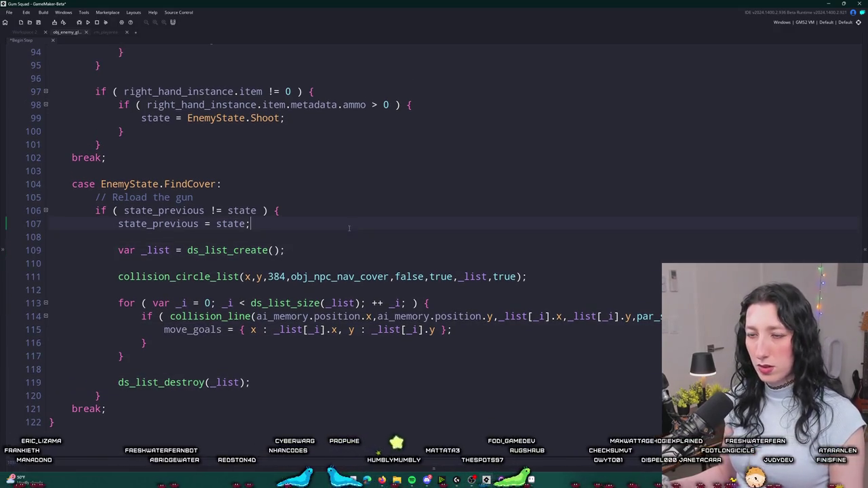
key(Return)
key(Return)
key(ctrl+v)
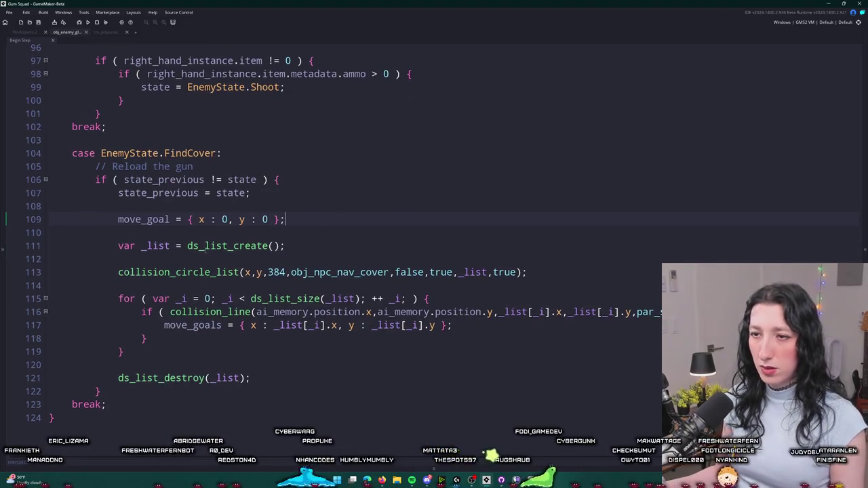
click(189, 224)
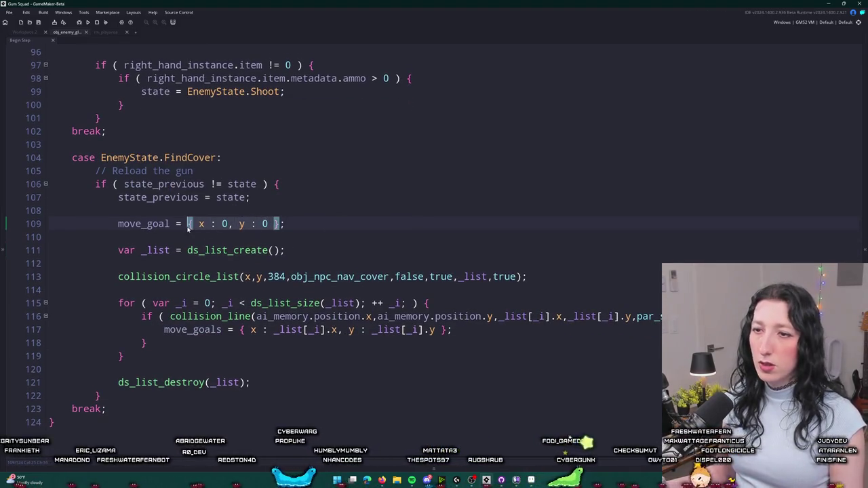
text(undefinedk;)
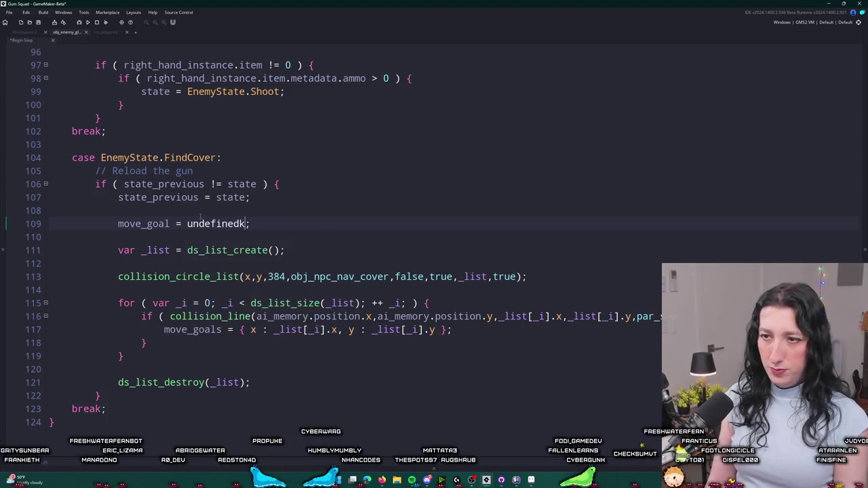
click(152, 415)
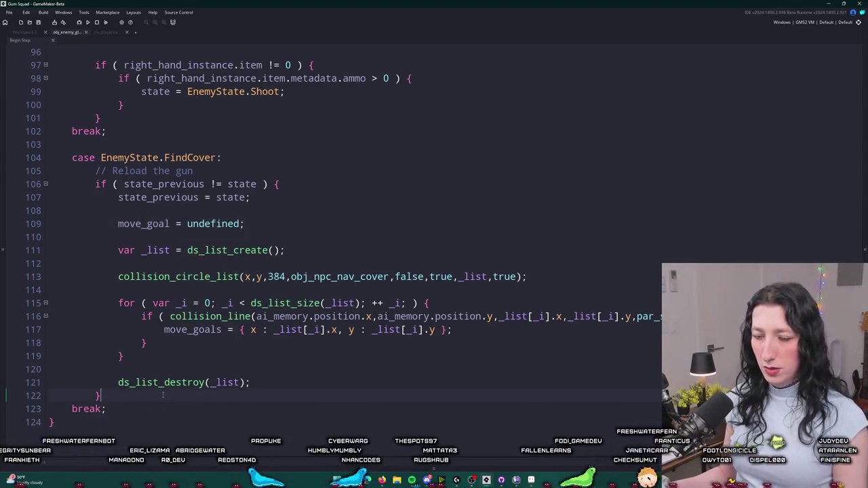
key(Return)
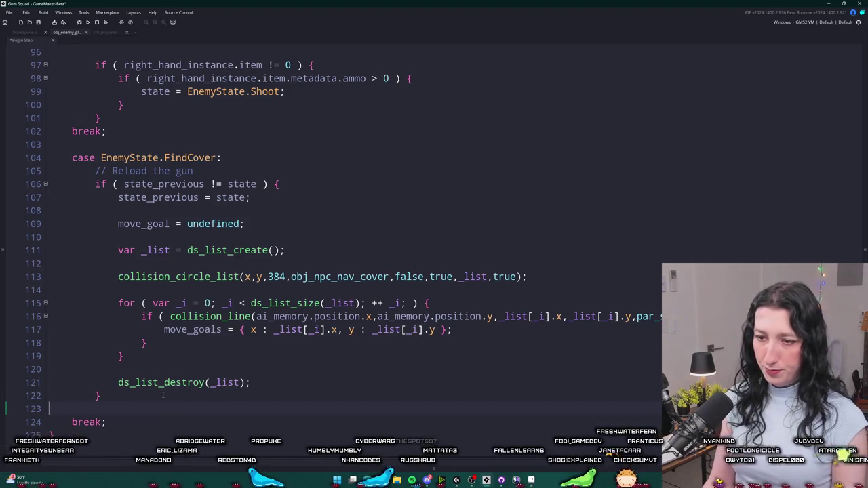
key(BackSpace)
click(188, 358)
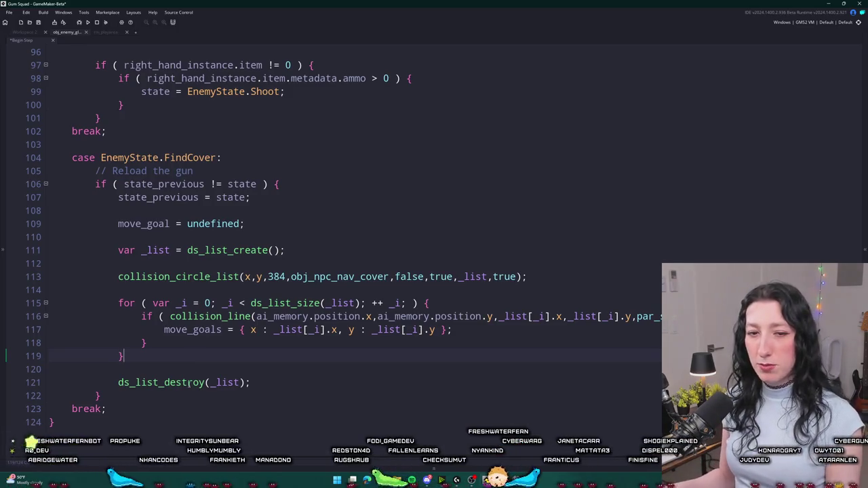
scroll(271, 359, down, 1)
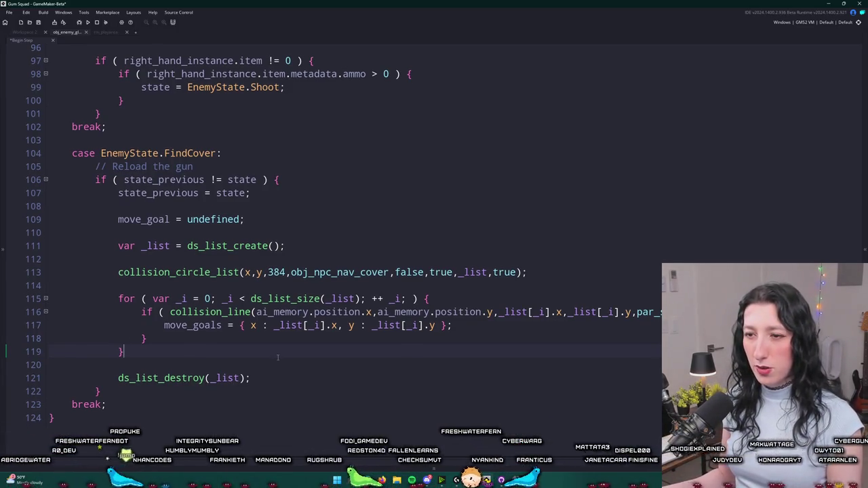
scroll(339, 319, up, 1)
key(Up)
key(End)
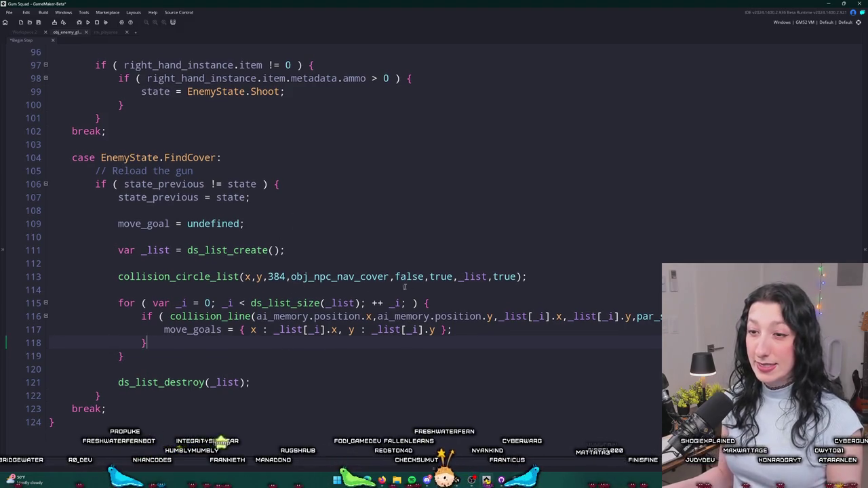
Add nav_path = -1; on a new line below move_goal.
click(543, 235)
key(Return)
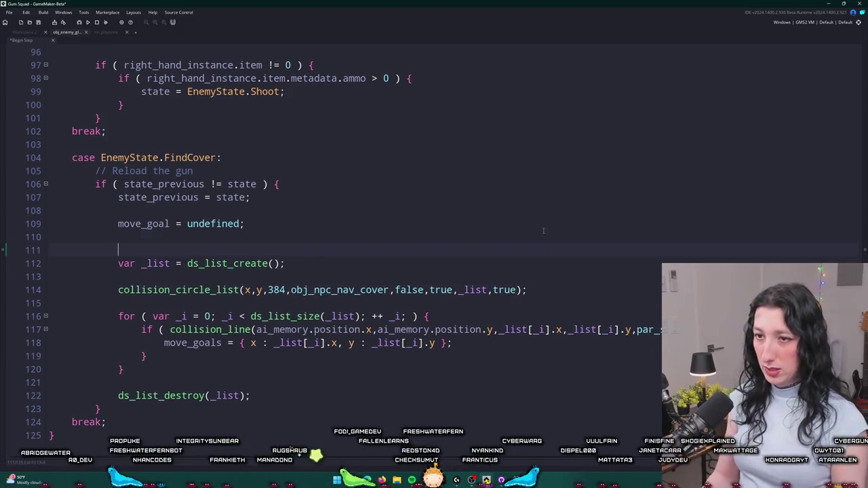
text(cover_)
key(BackSpace)
key(BackSpace)
key(BackSpace)
text(nav_path = -1;)
Show the Asset Browser, collapse Objects, and expand the Scripts folder's actions.
key(ctrl+t)
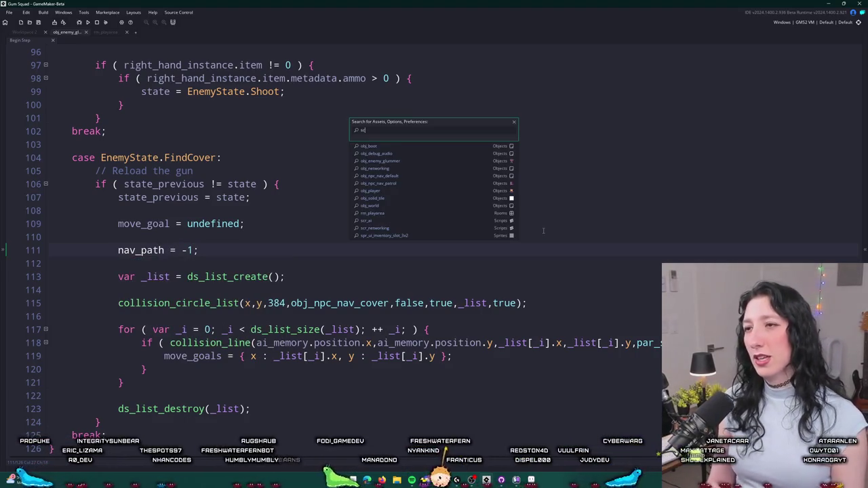
text(r)
click(865, 144)
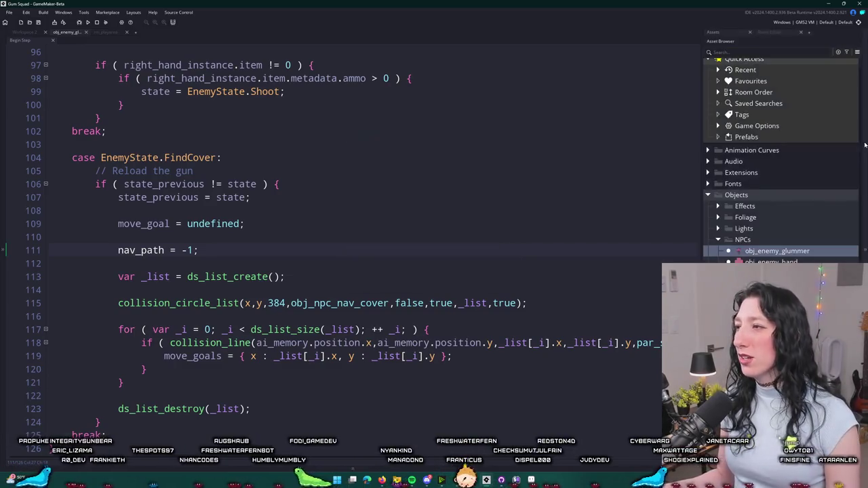
click(708, 196)
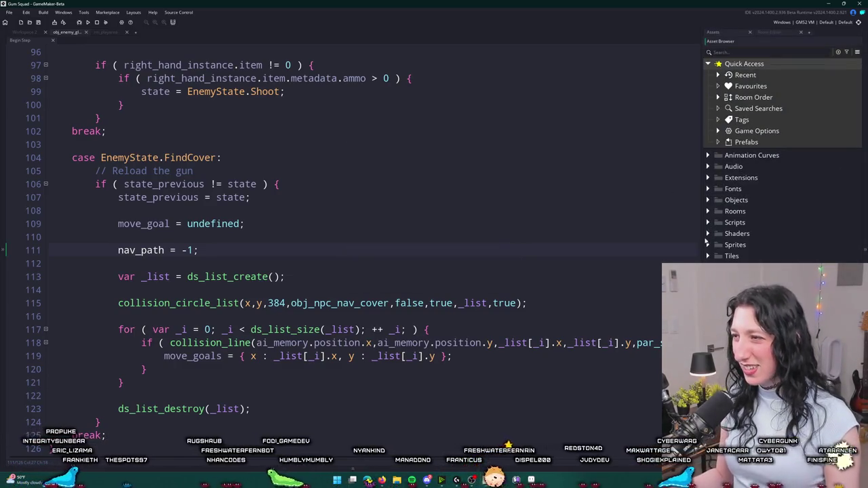
click(708, 222)
right_click(746, 222)
mouse_move(750, 223)
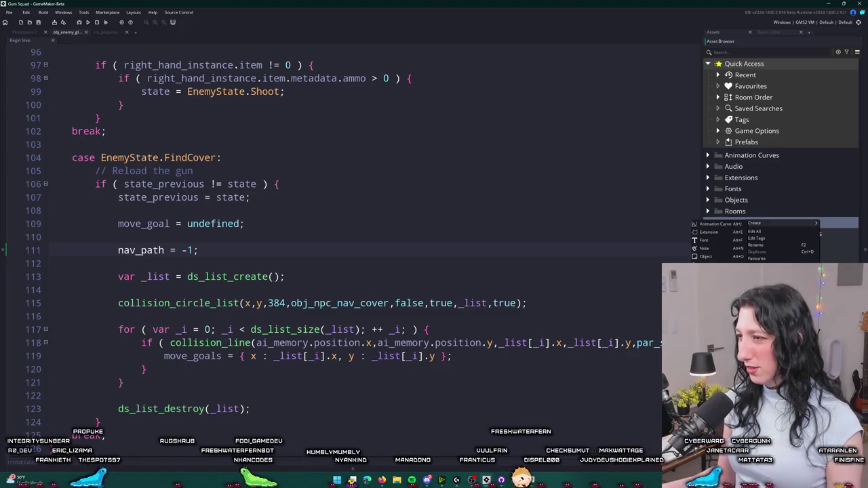
Search the mp_grid_path manual page for "return" to check its return value.
key(alt+Tab)
text(return)
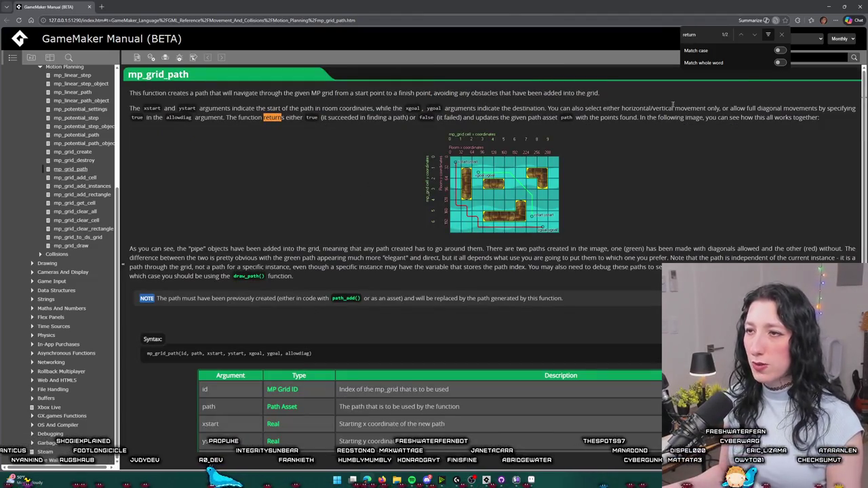
click(783, 36)
Wrap the mp_grid_path call in an if ( ... ) { condition.
key(alt+Tab)
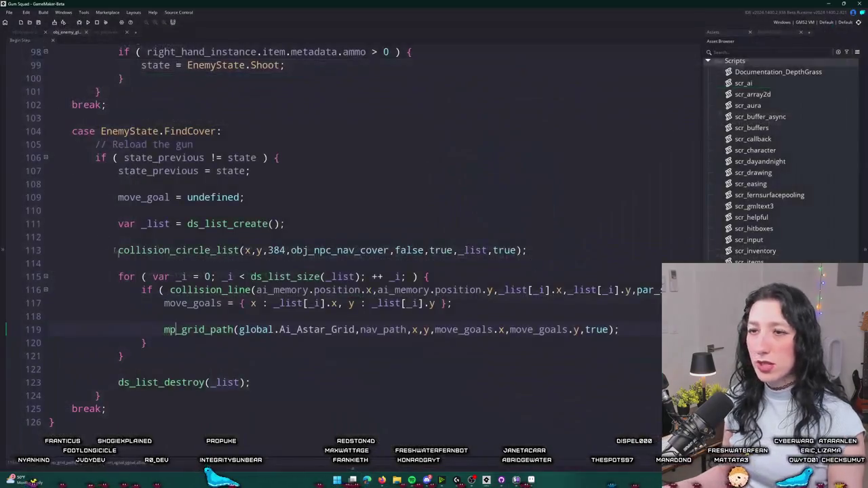
text(if ()
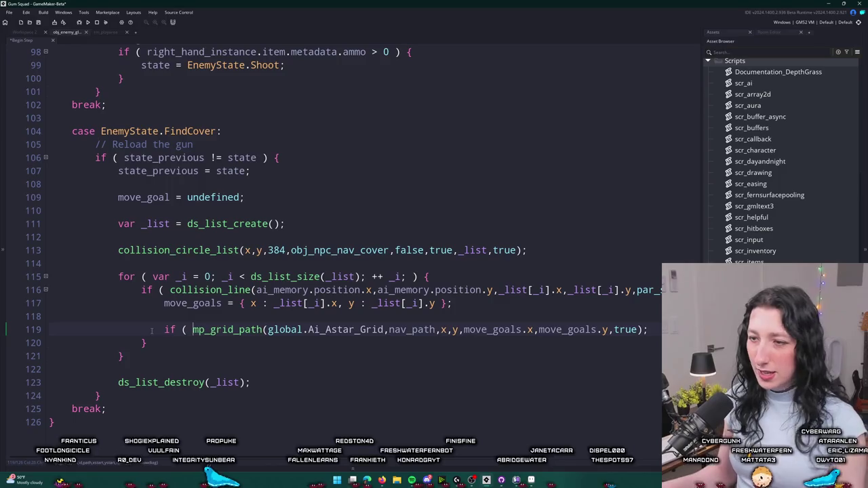
key(End)
key(BackSpace)
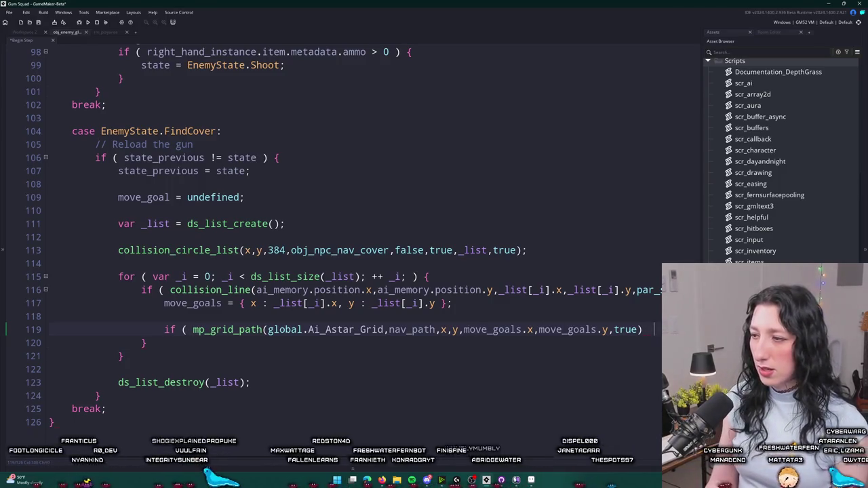
text() {)
key(Return)
key(Return)
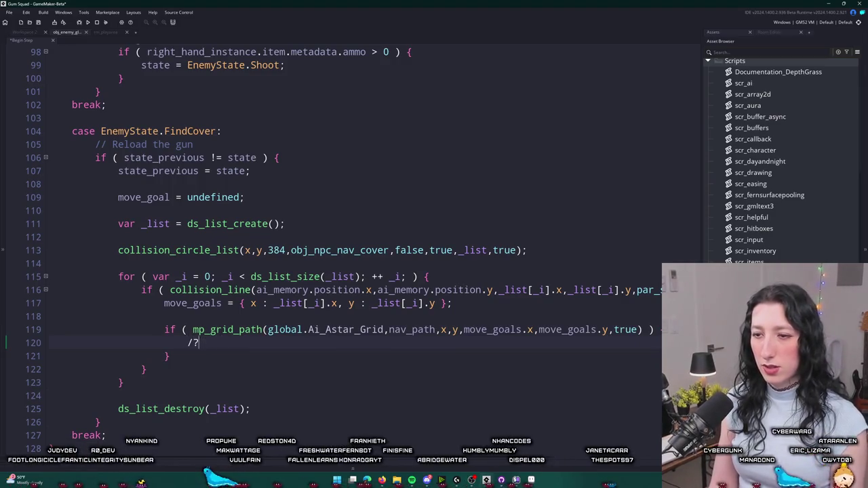
Add the comment // We found a path! and a break; inside the if block.
text(und a path!)
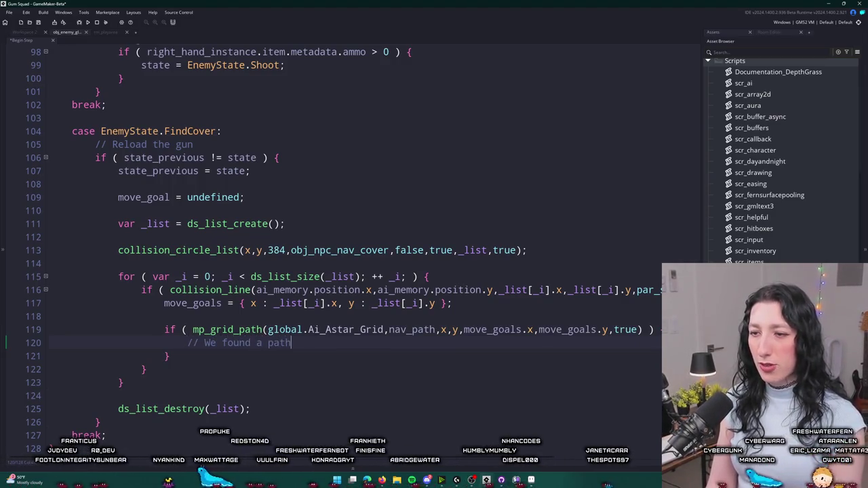
key(Return)
scroll(358, 254, down, 1)
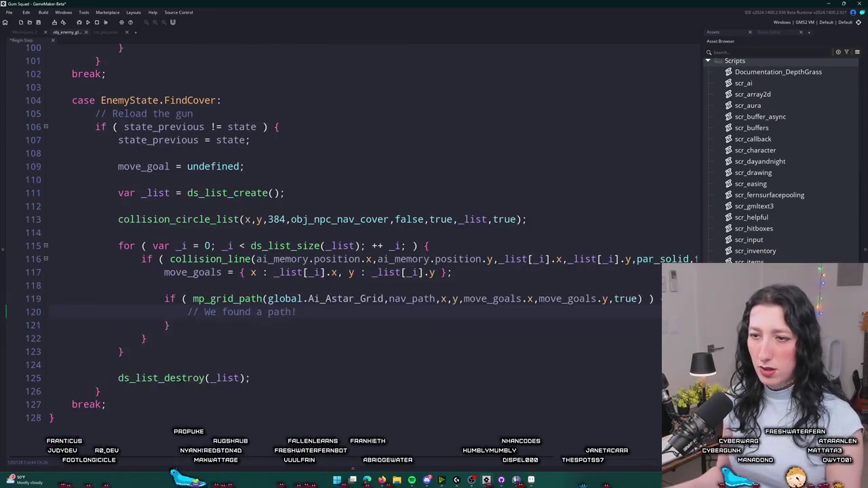
text(break;)
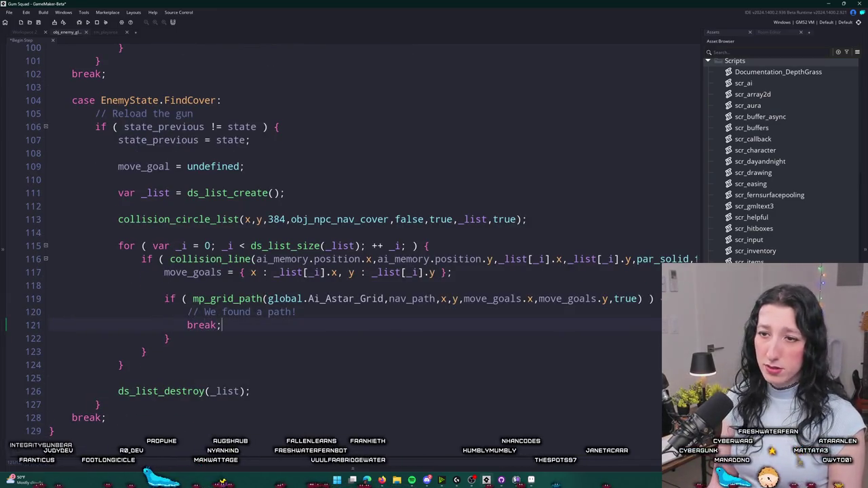
scroll(92, 282, down, 1)
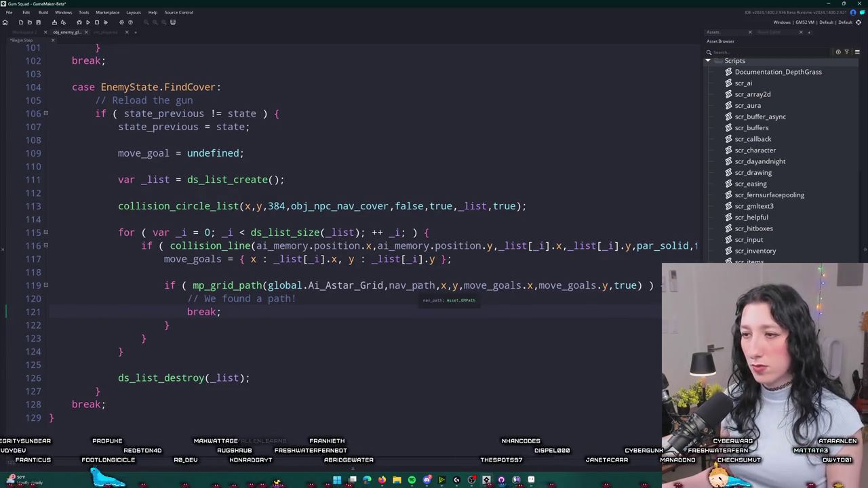
Start a path_found variable under move_goal, then discard it.
click(375, 182)
click(382, 159)
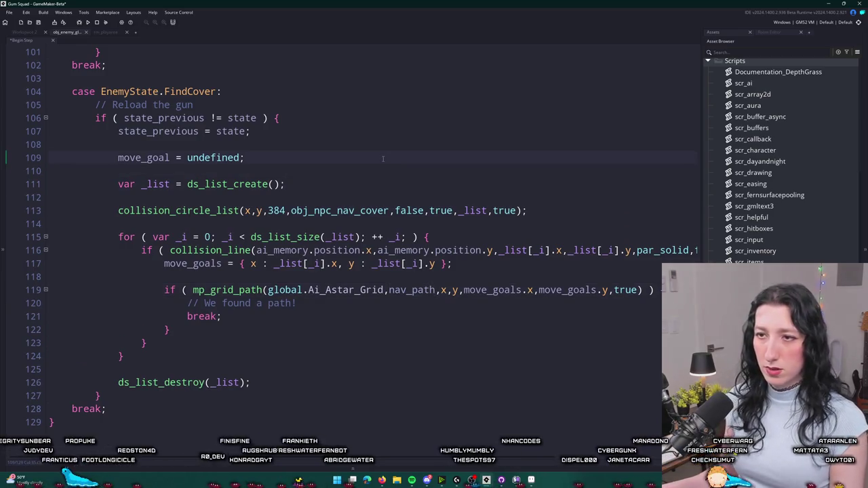
key(Return)
text(path_foundk)
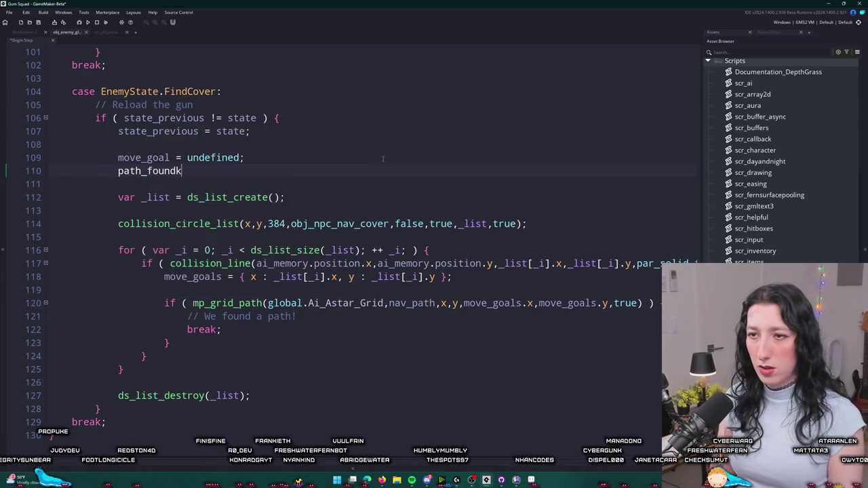
key(BackSpace)
key(BackSpace)
key(BackSpace)
click(146, 157)
Replace move_goals.x and move_goals.y in the mp_grid_path call with _list[_i].x and _list[_i].y.
click(335, 263)
key(ctrl+Left)
key(ctrl+Left)
key(ctrl+Left)
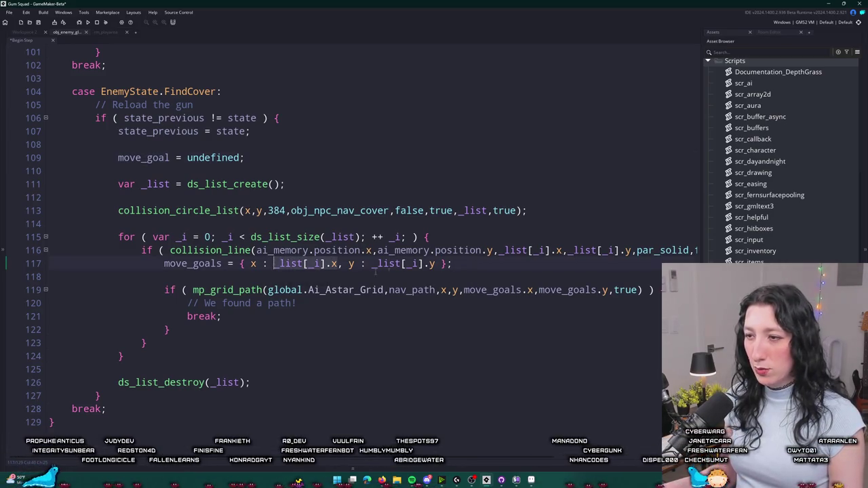
drag(273, 263, 338, 263)
key(ctrl+c)
drag(526, 290, 464, 290)
key(ctrl+v)
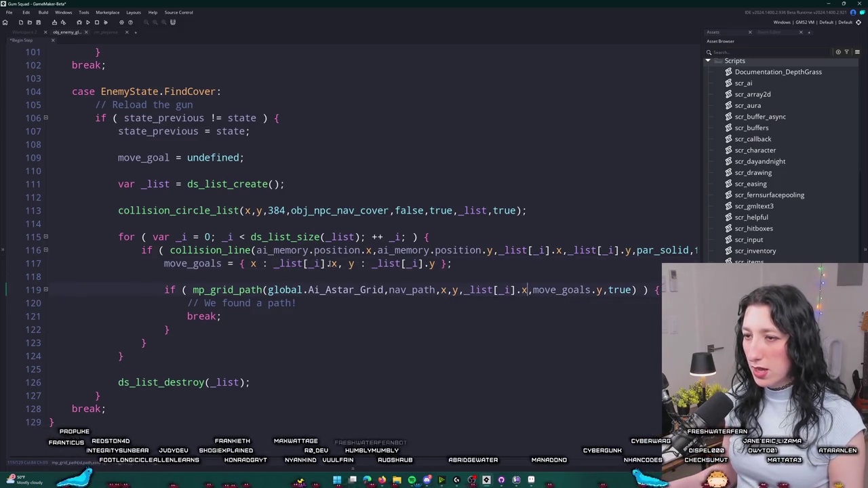
drag(329, 263, 269, 264)
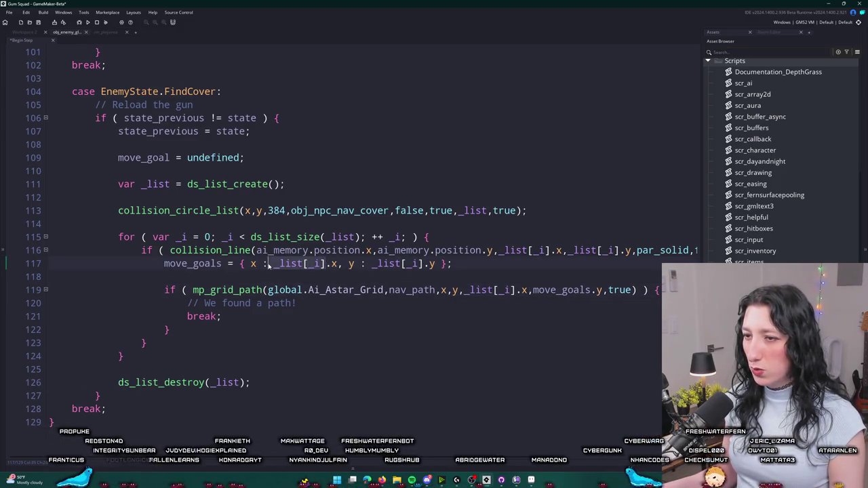
key(ctrl+c)
double_click(559, 289)
key(ctrl+v)
Move the move_goals assignment inside the if block under the found-path comment.
mouse_move(453, 263)
mouse_down()
mouse_move(164, 263)
mouse_move(164, 290)
mouse_up()
key(BackSpace)
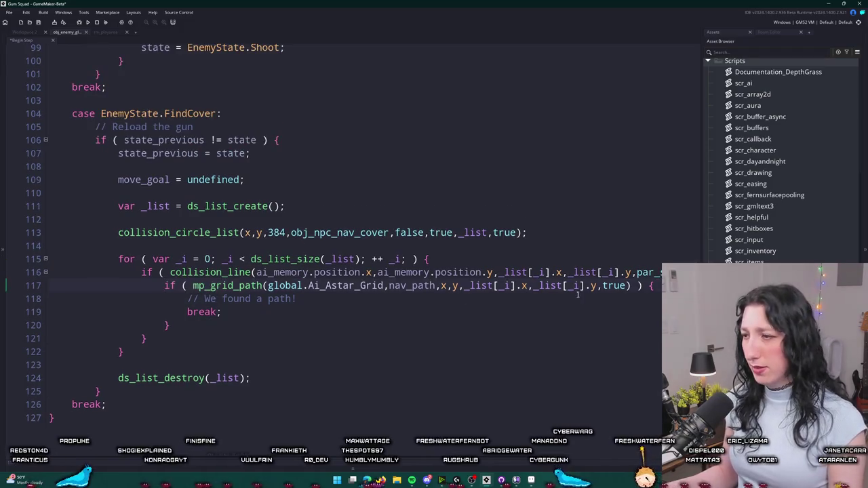
click(579, 298)
key(Return)
key(ctrl+v)
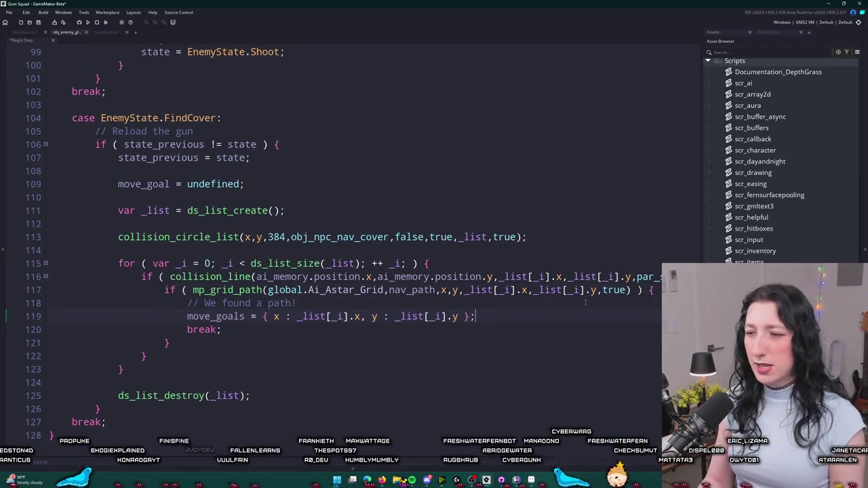
Review the loop and place the caret for a new statement after the cover-search loop.
scroll(553, 276, down, 1)
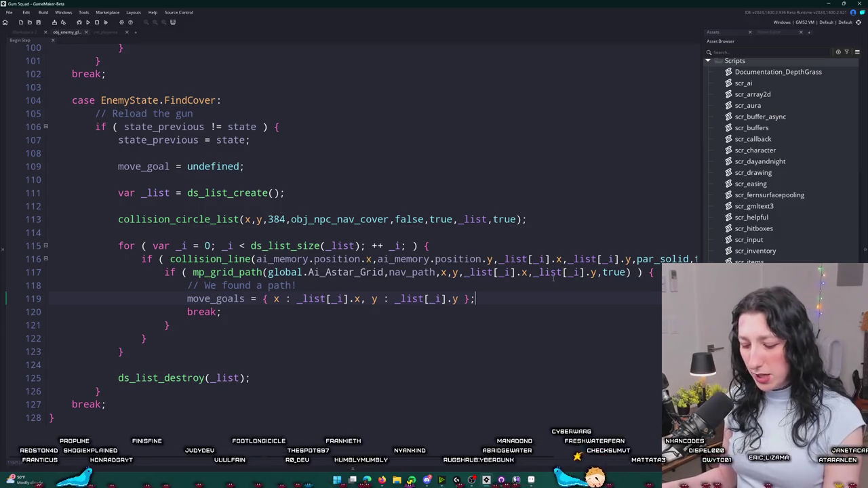
scroll(553, 276, down, 4)
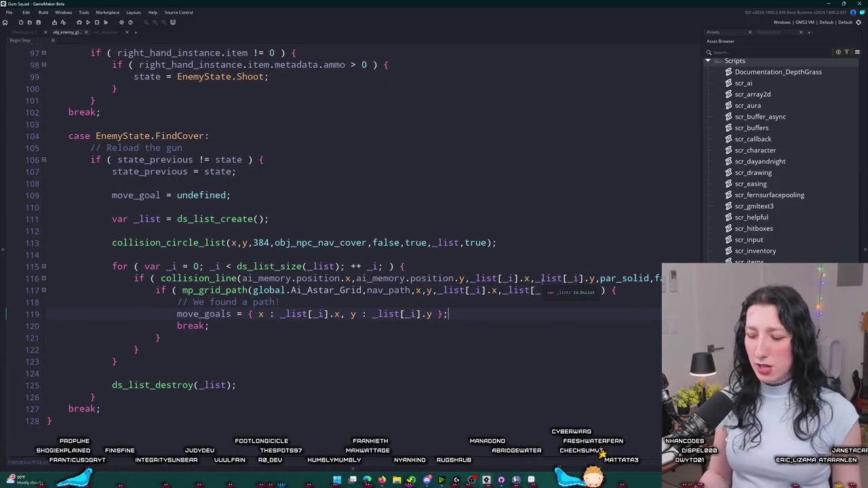
scroll(542, 281, down, 3)
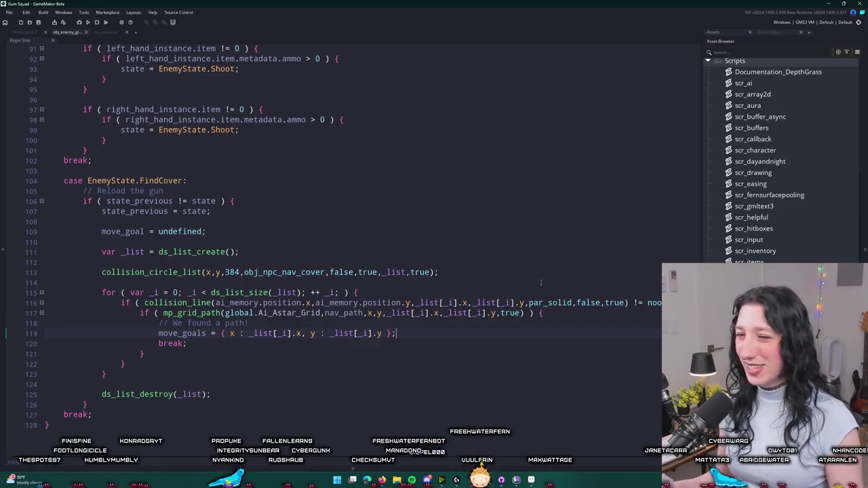
scroll(473, 333, up, 1)
click(469, 331)
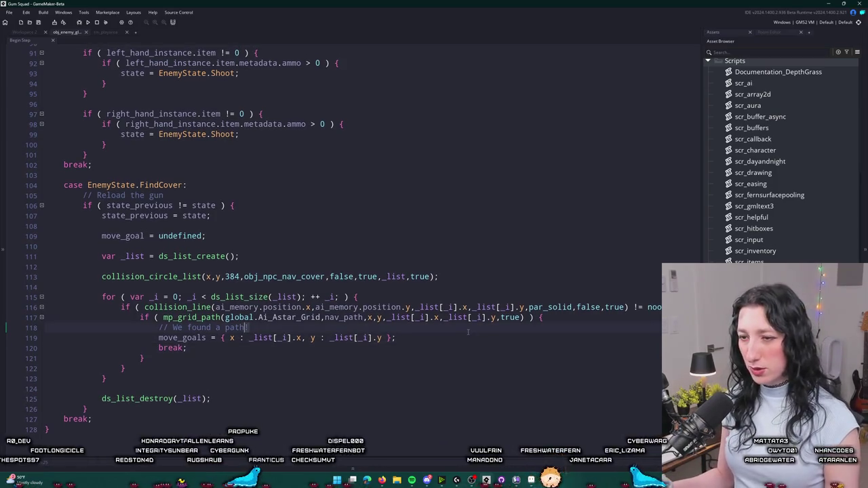
ctrl+scroll(465, 334, up, 3)
scroll(456, 338, down, 5)
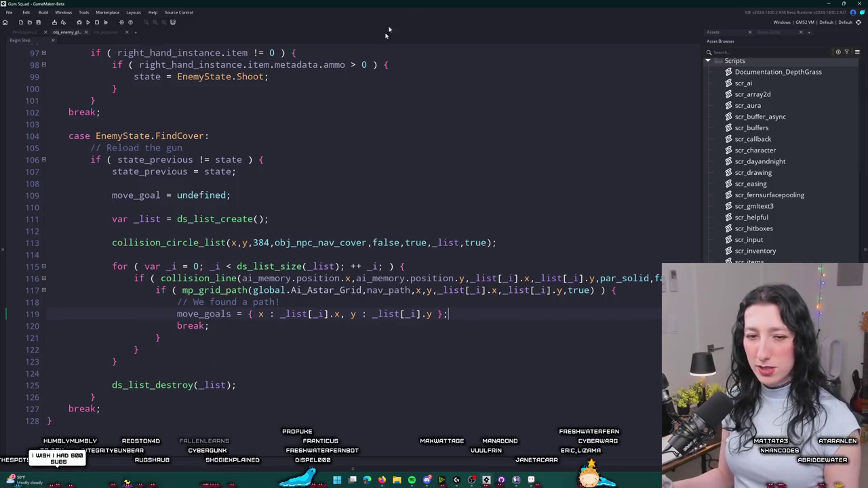
click(229, 358)
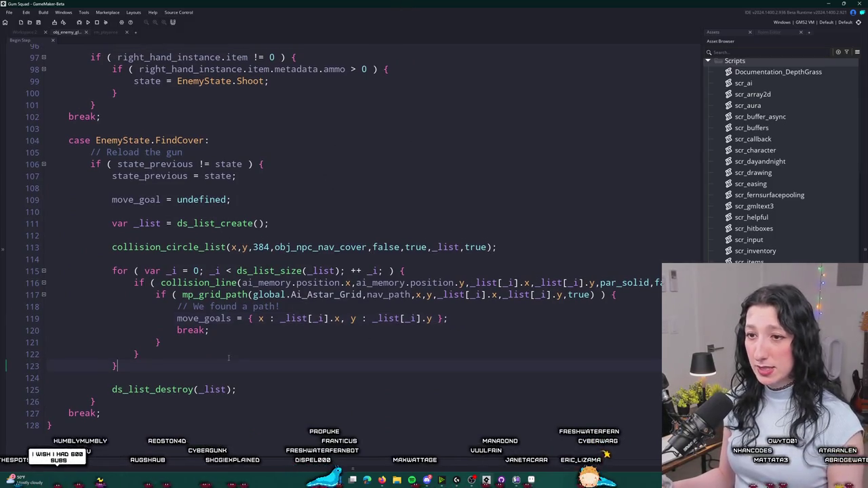
After the cover-search loop, start an if statement that checks move_goals.
key(Return)
key(Return)
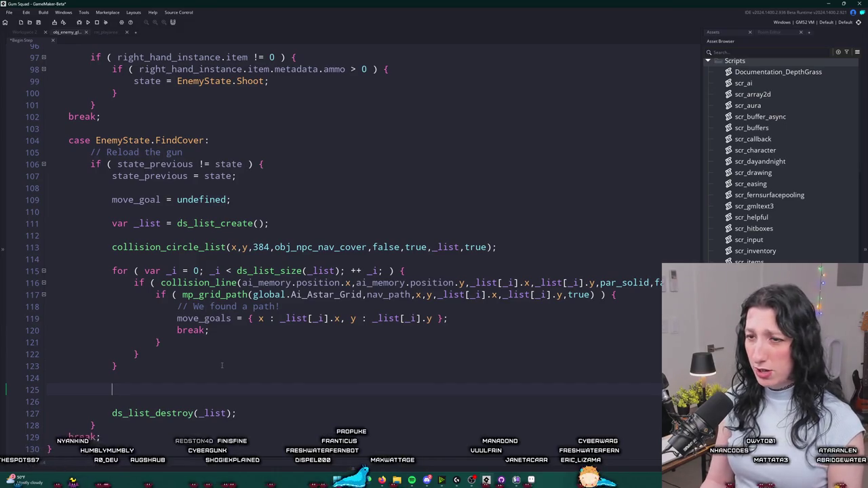
key(ctrl+space)
key(Escape)
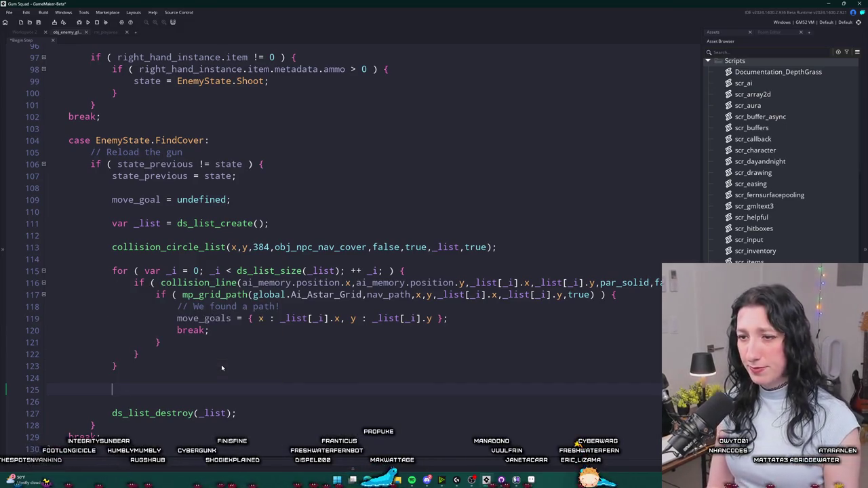
text(in)
key(BackSpace)
key(BackSpace)
key(BackSpace)
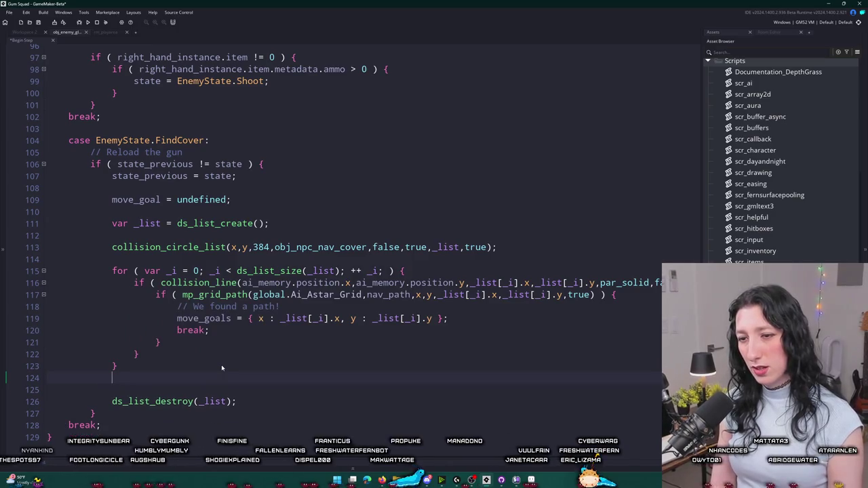
key(BackSpace)
key(Return)
key(Return)
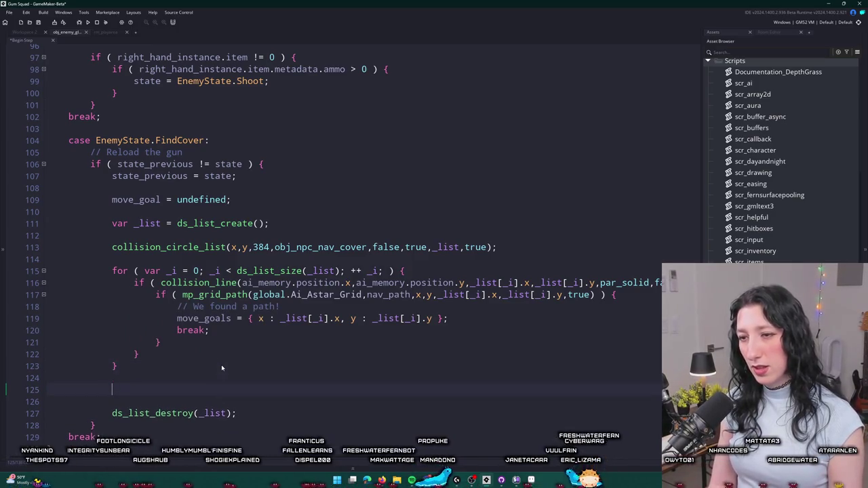
text(if ( move)
key(BackSpace)
key(BackSpace)
key(BackSpace)
text(!is)
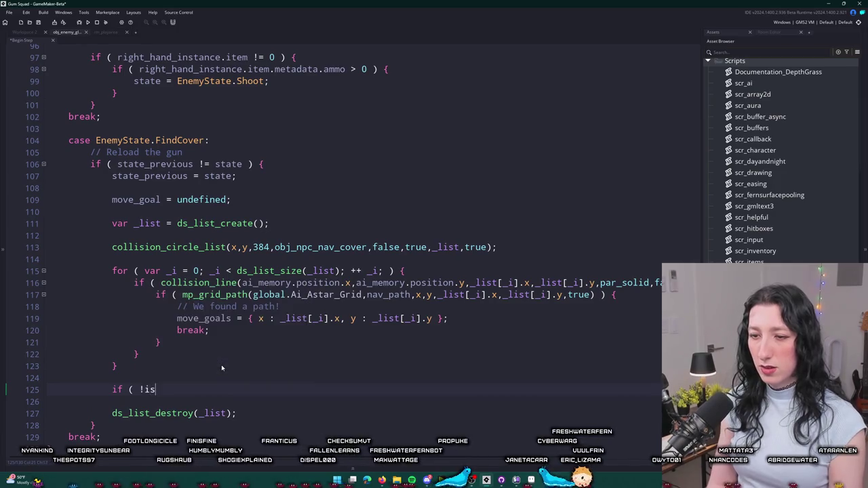
text(_sttruc)
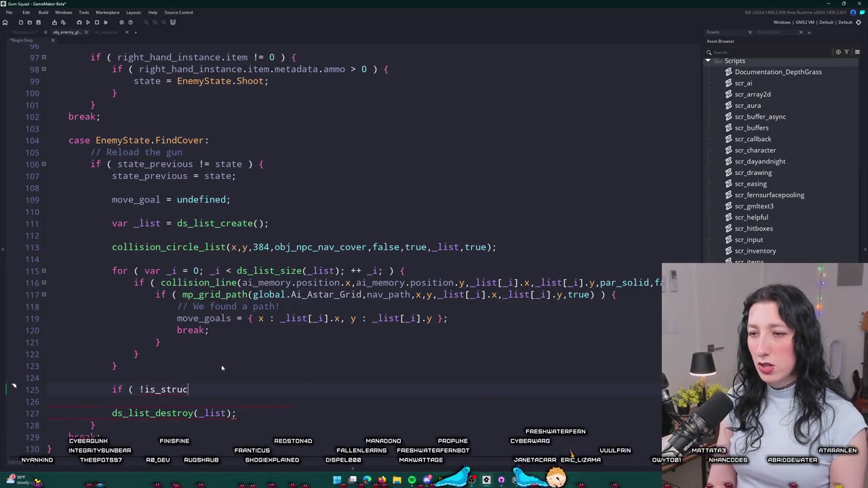
text(t(move_goals) ) {})
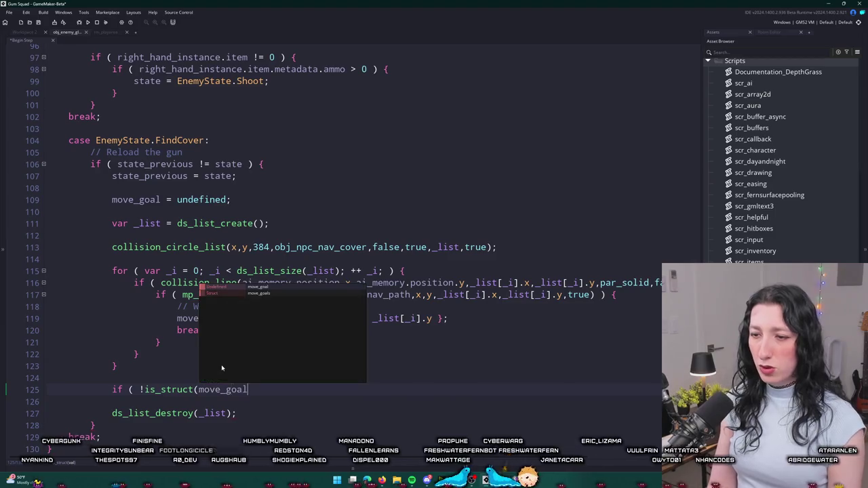
key(Return)
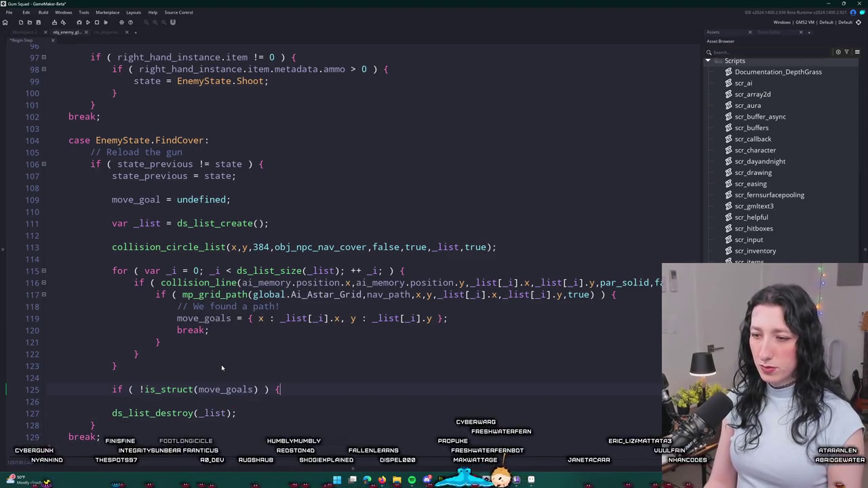
Change the check to is_undefined(move_goals), set state = EnemyState.Shoot inside it, and save.
key(BackSpace)
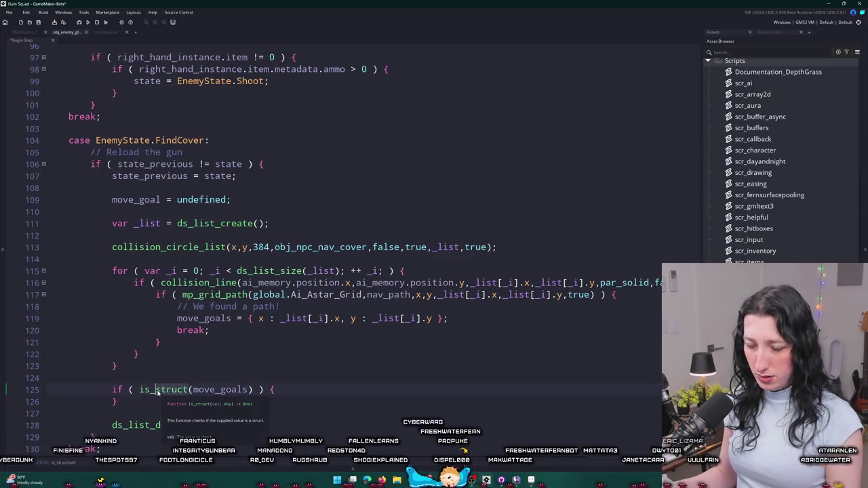
key(ctrl+Delete)
text(undefined)
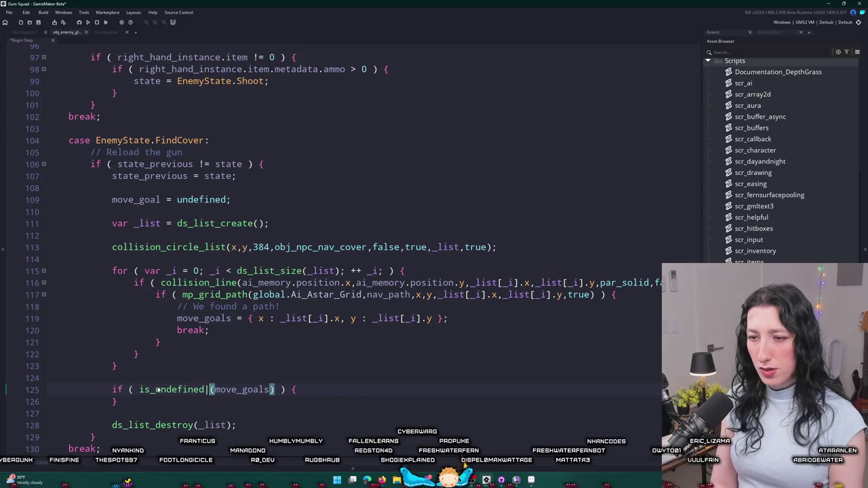
key(BackSpace)
click(312, 388)
scroll(313, 388, down, 1)
key(Return)
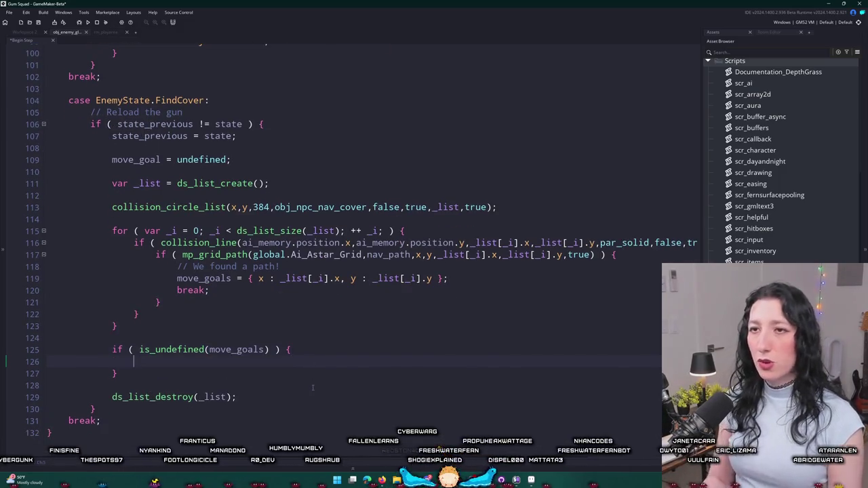
text(state = En)
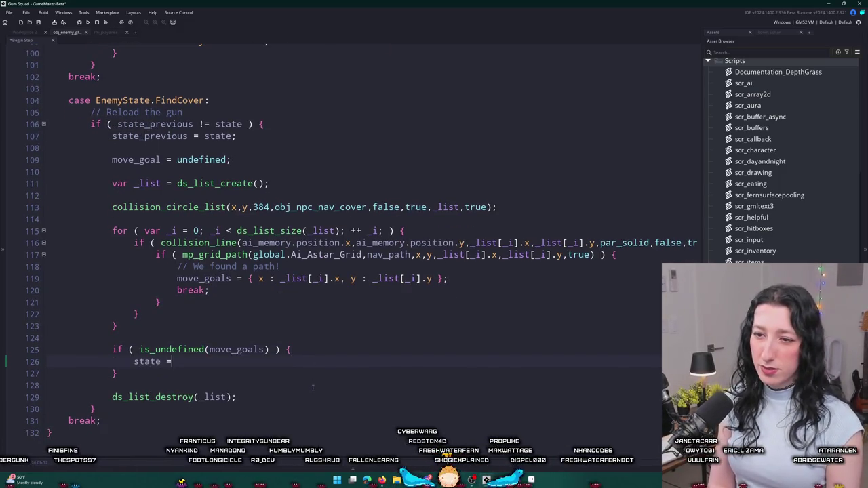
text(emySate)
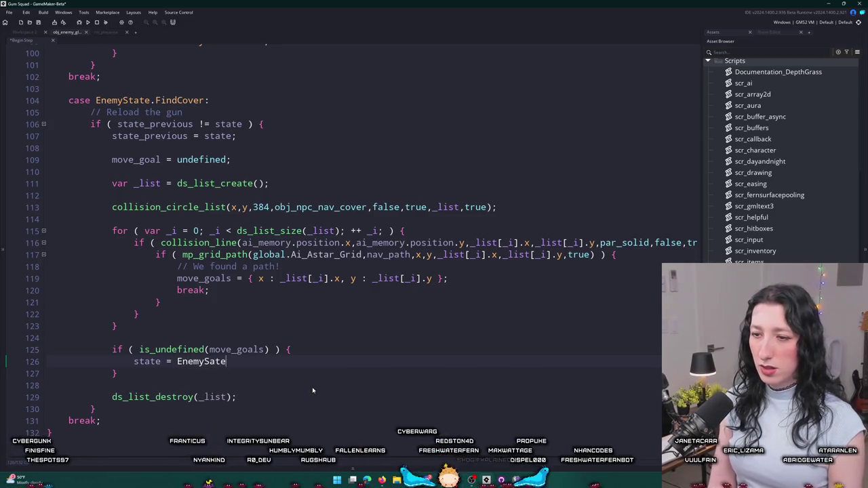
text(mySteate)
key(BackSpace)
text(ate)
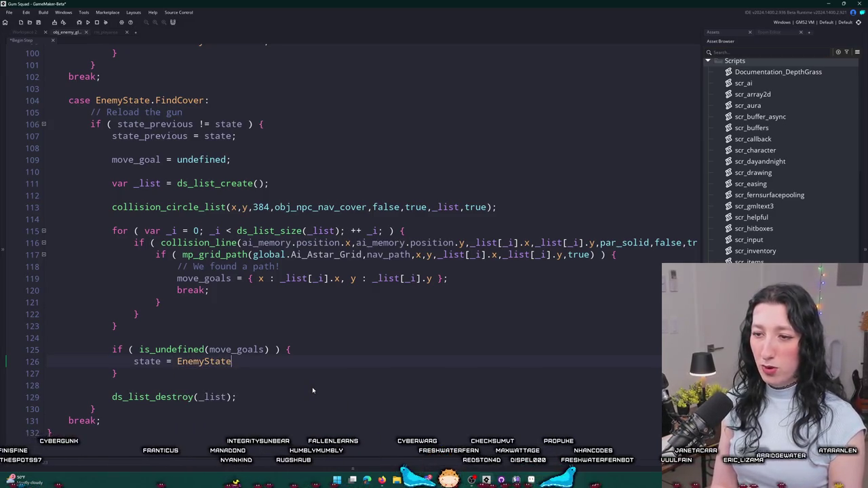
text(.Shooter)
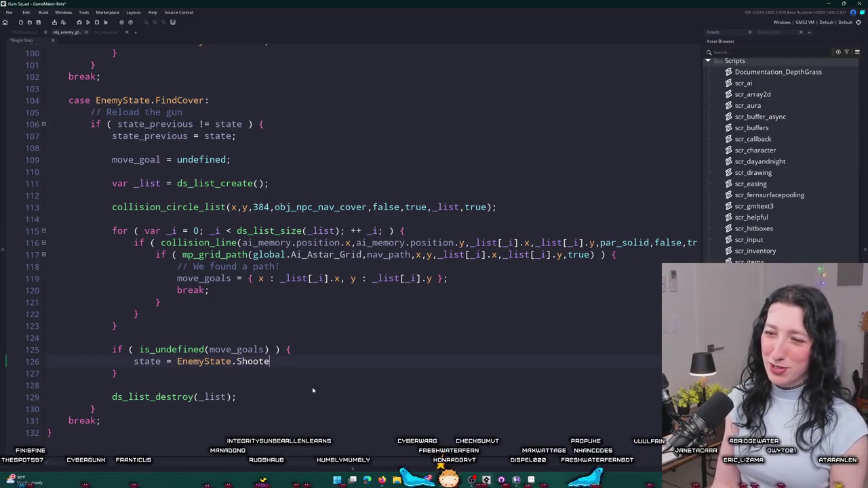
key(BackSpace)
text(;)
key(ctrl+s)
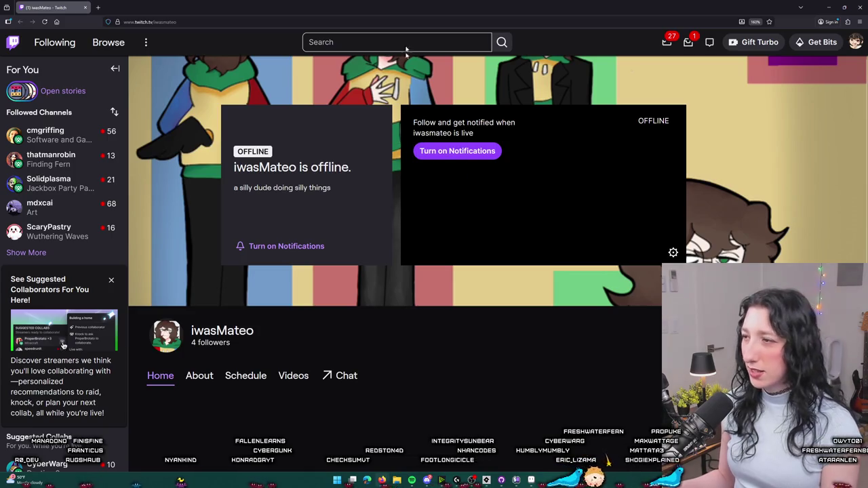
scroll(413, 169, down, 2)
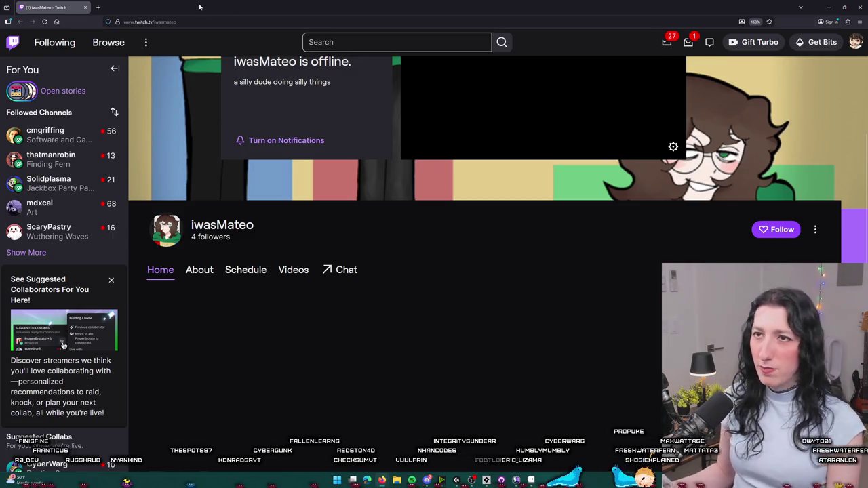
click(201, 272)
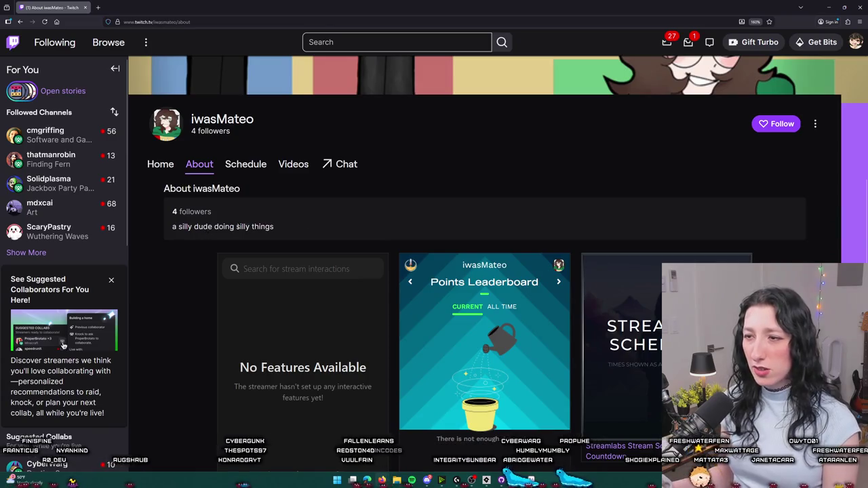
scroll(258, 212, up, 2)
scroll(258, 212, down, 3)
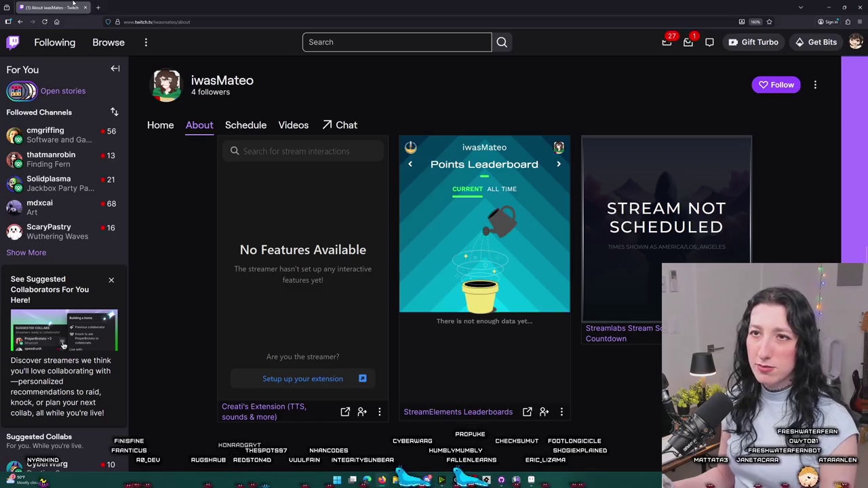
key(alt+Tab)
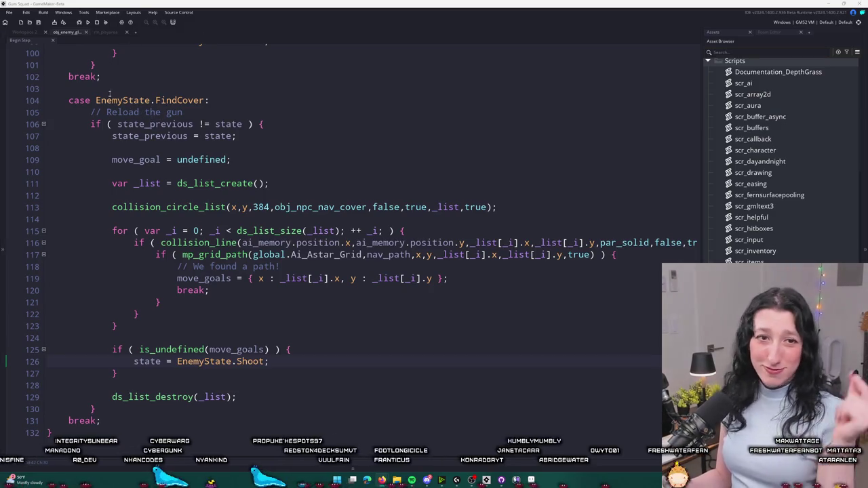
Insert new blank lines after ds_list_destroy(_list) near line 130.
right_click(481, 271)
click(468, 277)
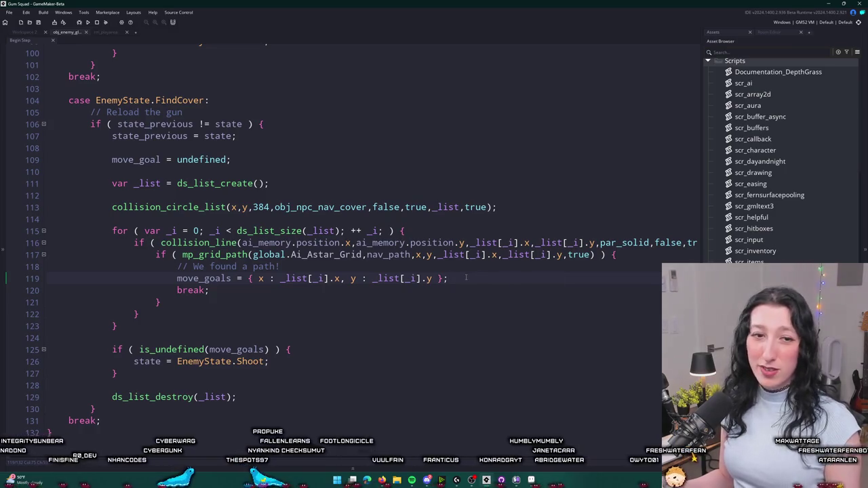
click(465, 272)
click(465, 278)
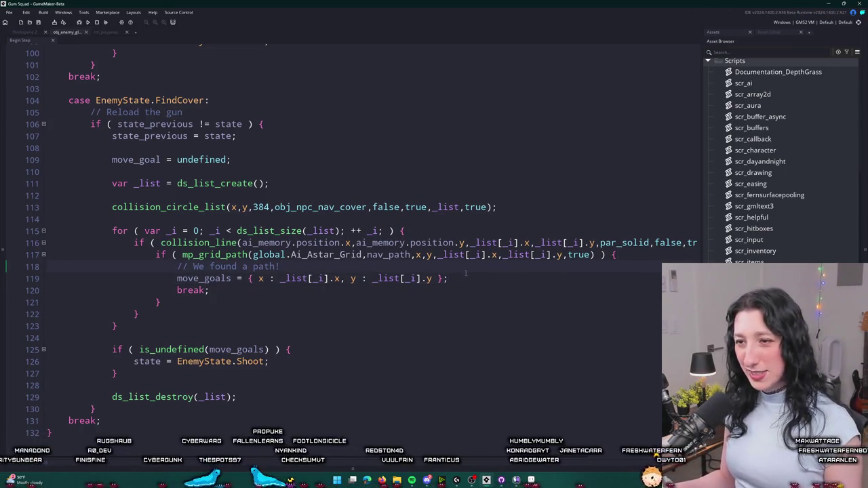
scroll(169, 398, down, 1)
click(169, 398)
key(Return)
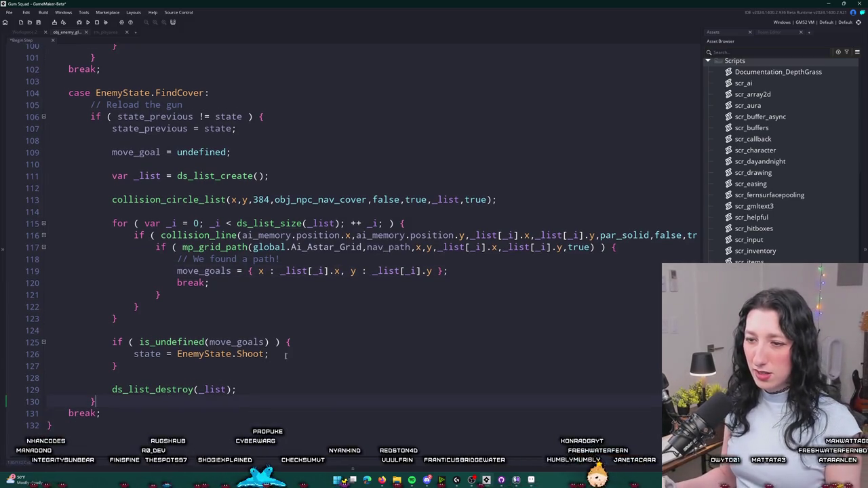
key(ctrl+z)
click(274, 394)
key(Return)
key(Return)
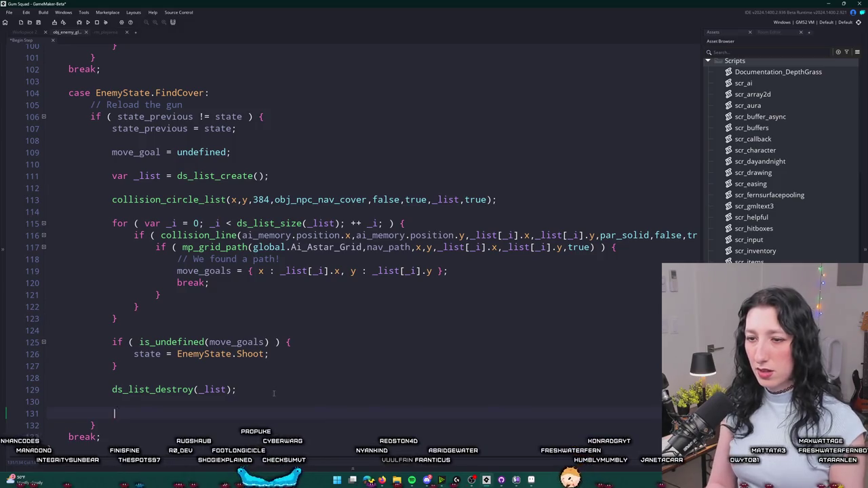
Move the if-is_undefined block below ds_list_destroy and add exit; to it.
drag(118, 366, 122, 312)
key(ctrl+x)
click(271, 342)
key(ctrl+v)
text(exit;)
key(Down)
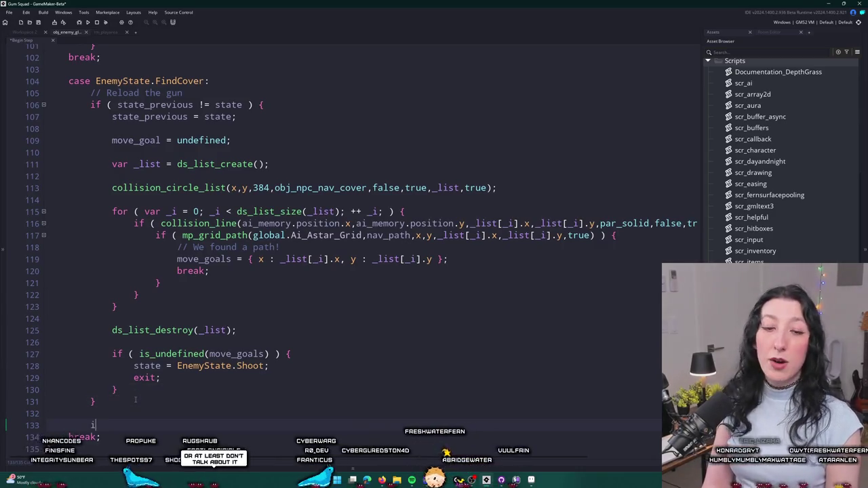
Clean up empty line 133 and begin the var declaration there.
key(BackSpace)
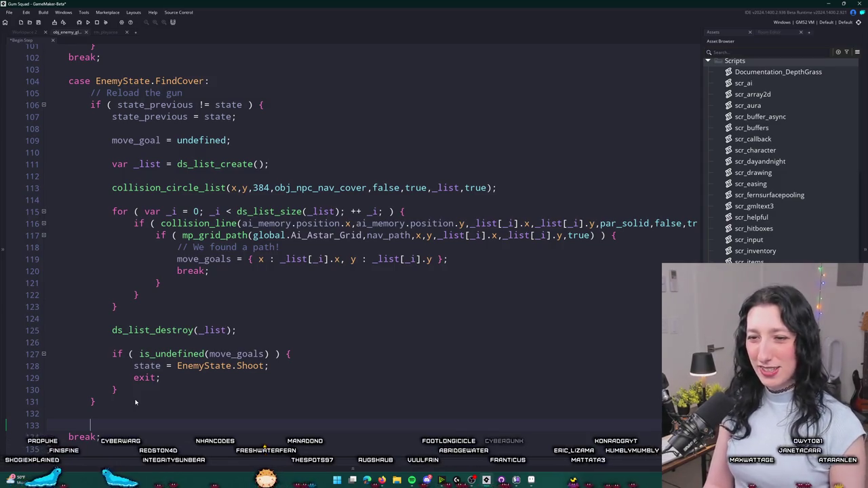
key(ctrl+space)
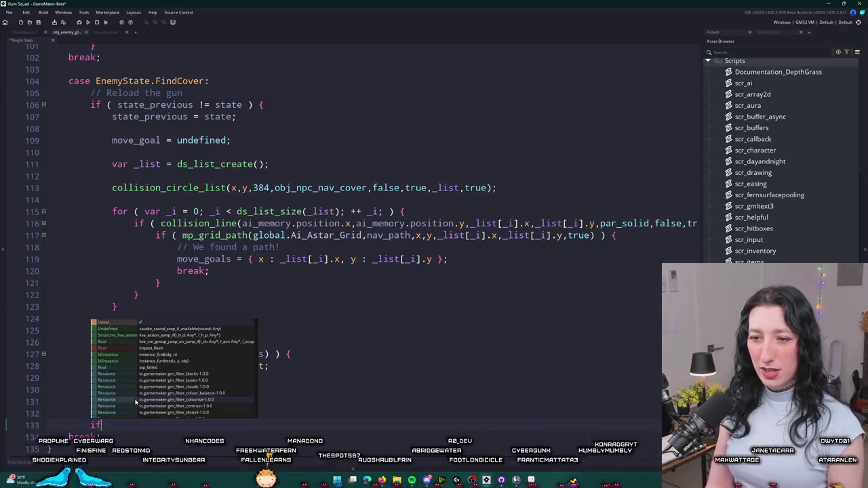
key(Escape)
click(135, 402)
key(Down)
key(Down)
scroll(143, 399, down, 1)
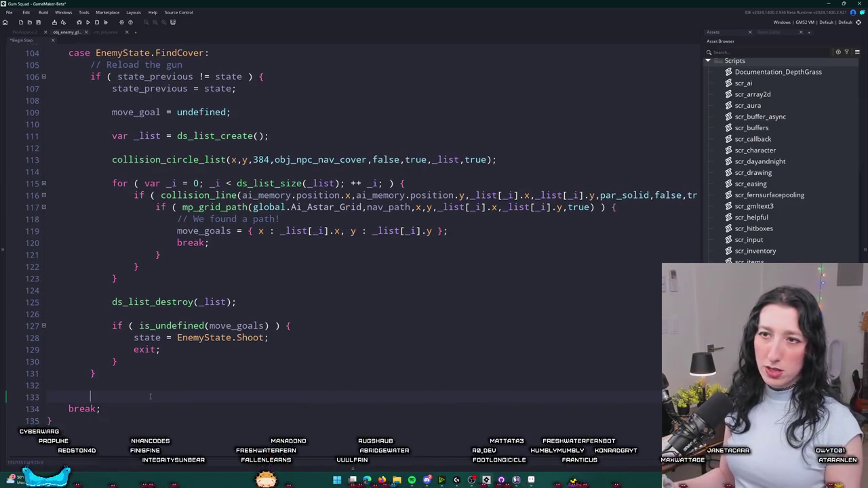
scroll(150, 397, up, 1)
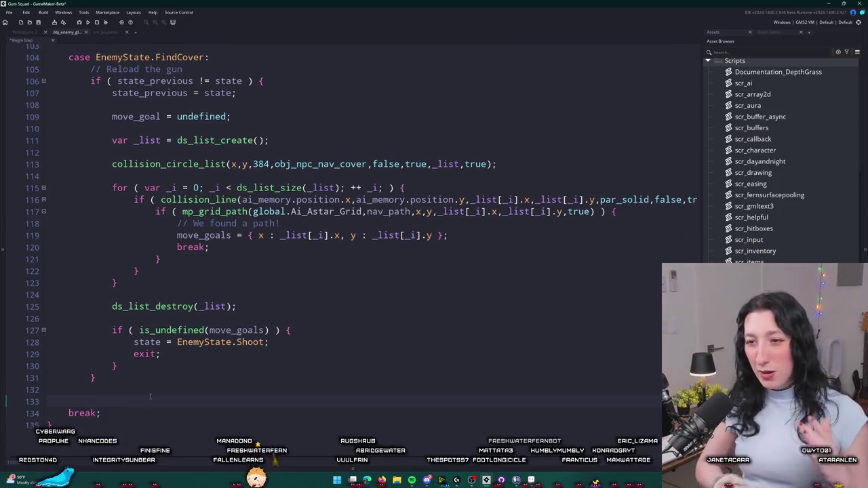
text(l)
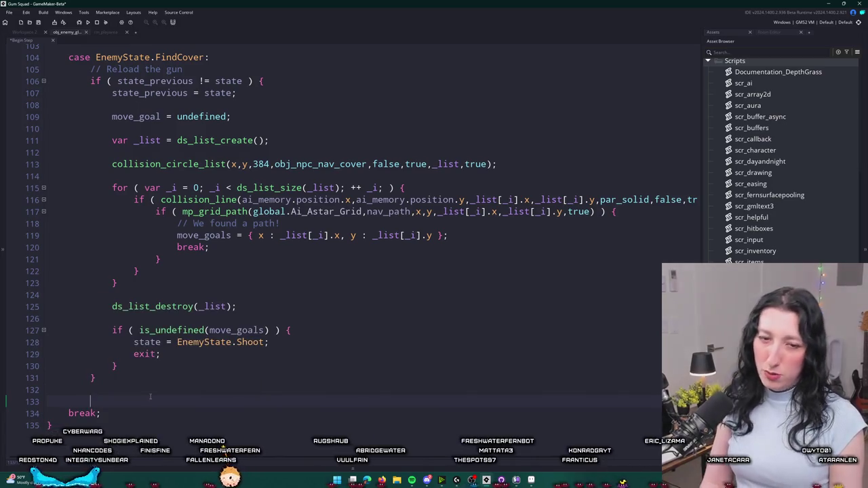
key(BackSpace)
text(var _dir =)
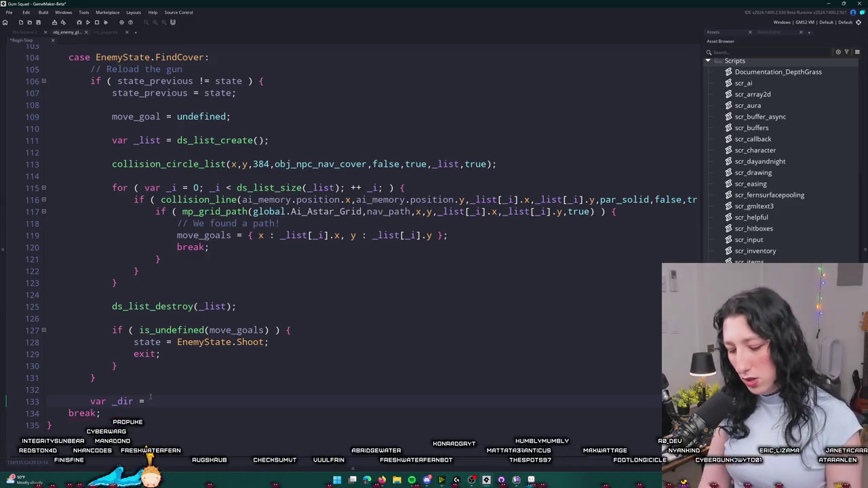
Set _dir to path_get_x() by picking it from the path_get suggestions.
text(path_get)
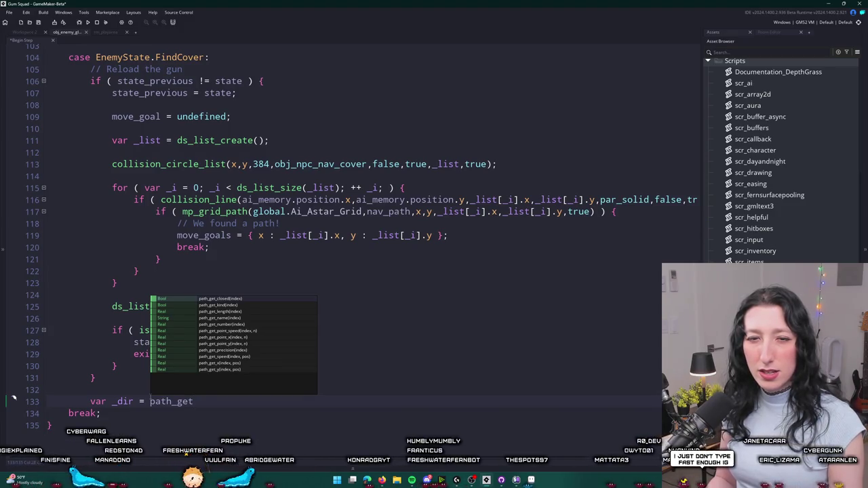
key(Down)
key(Down)
key(Down)
key(Down)
key(Down)
key(Up)
key(Up)
key(Up)
key(Down)
key(Down)
key(Down)
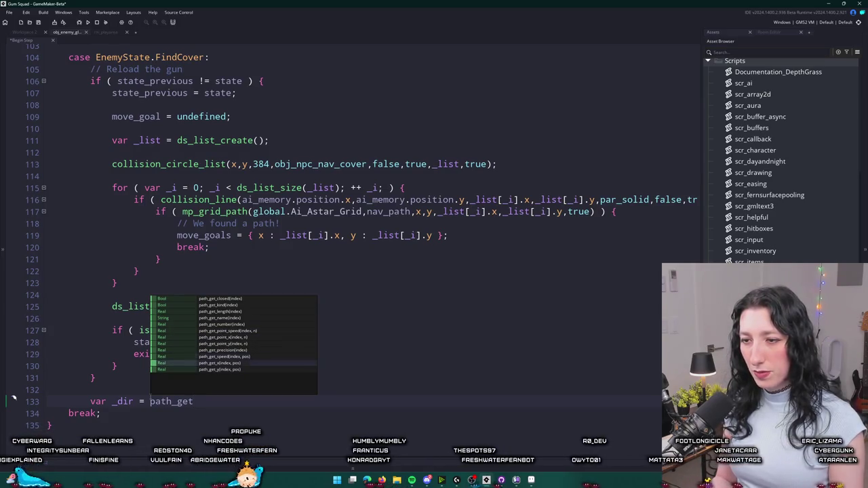
key(Up)
key(Up)
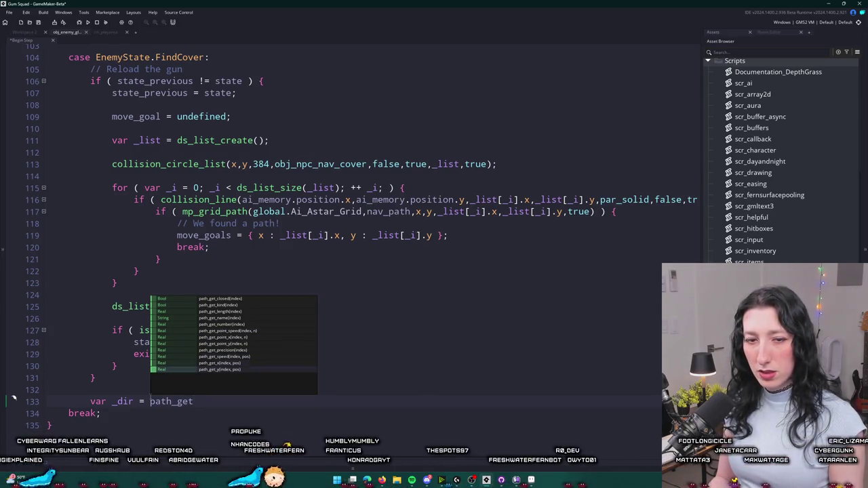
key(Up)
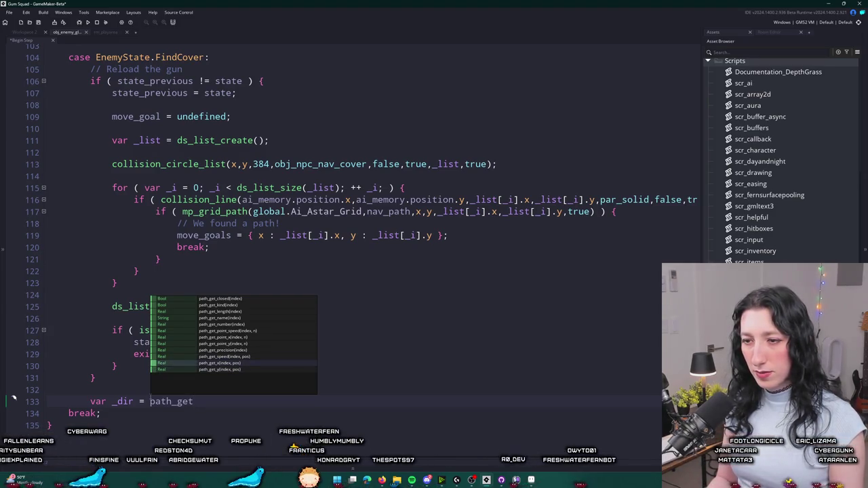
key(Down)
key(Up)
key(Up)
key(Down)
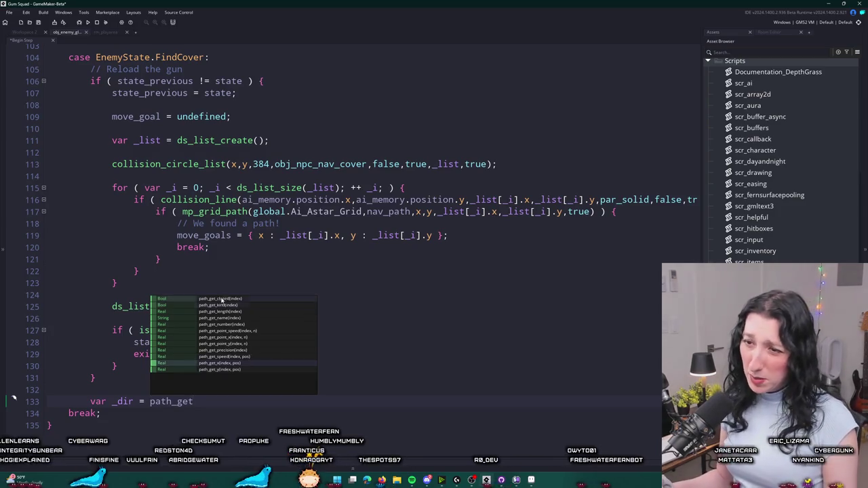
key(Return)
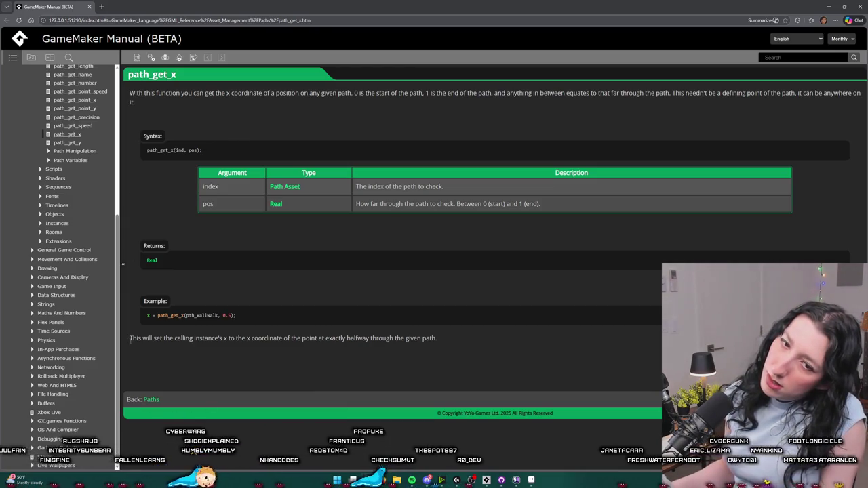
Scan the manual's Paths function list and the path_get_length page, then return to GameMaker.
click(151, 401)
scroll(306, 288, down, 3)
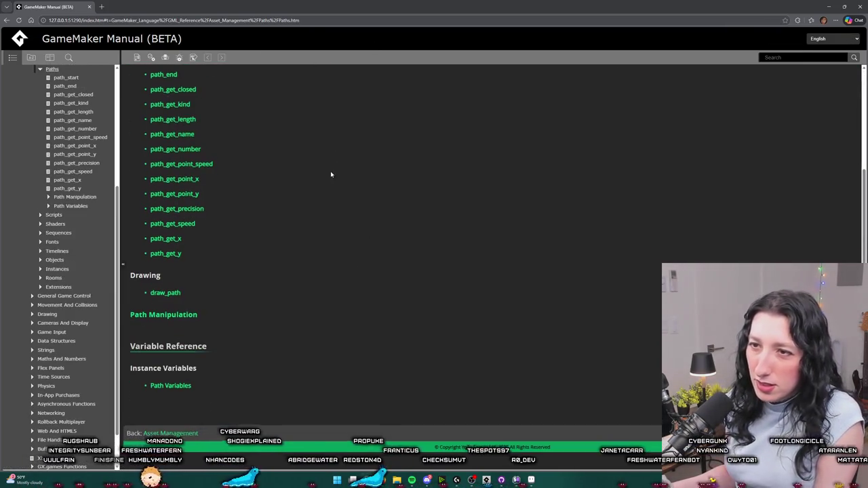
scroll(330, 171, up, 2)
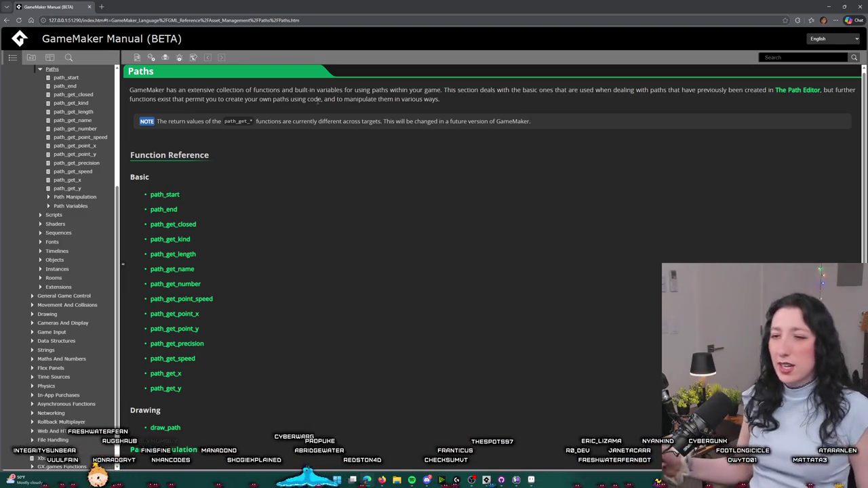
scroll(457, 311, down, 1)
scroll(457, 311, down, 2)
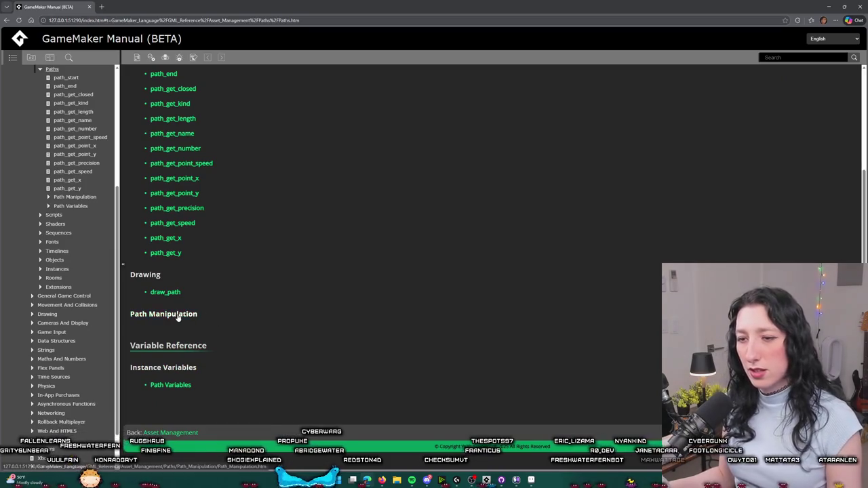
scroll(392, 310, up, 2)
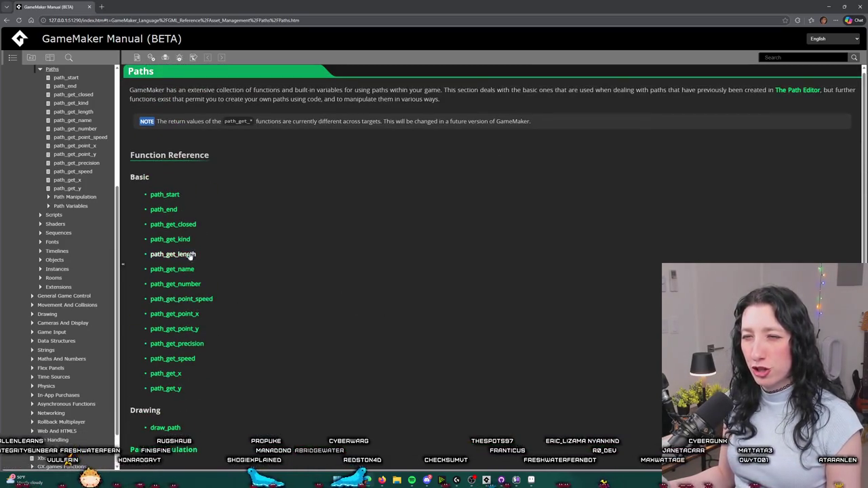
click(188, 255)
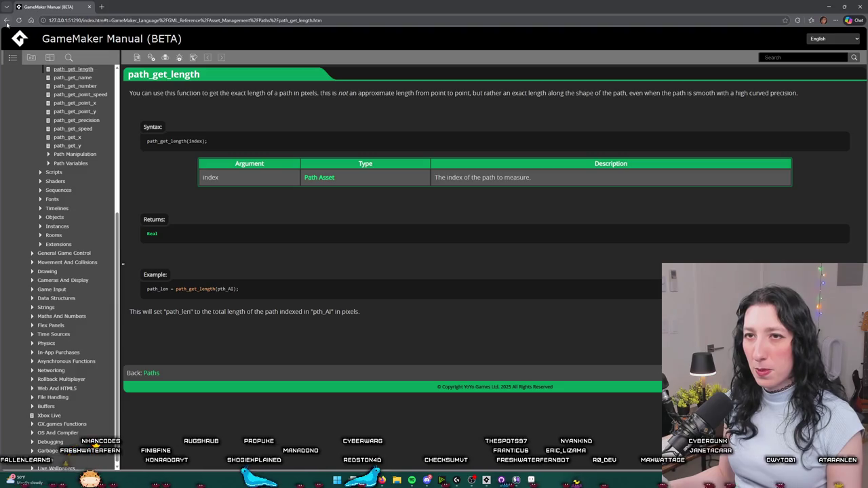
click(6, 20)
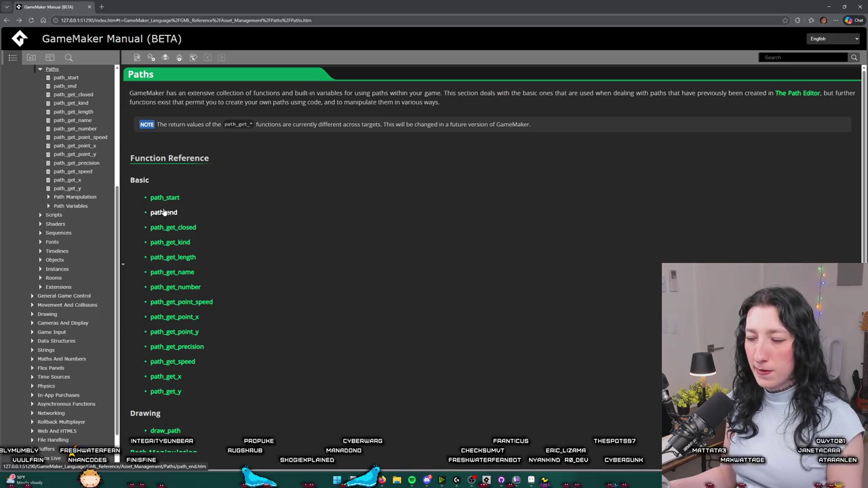
mouse_move(461, 479)
click(483, 445)
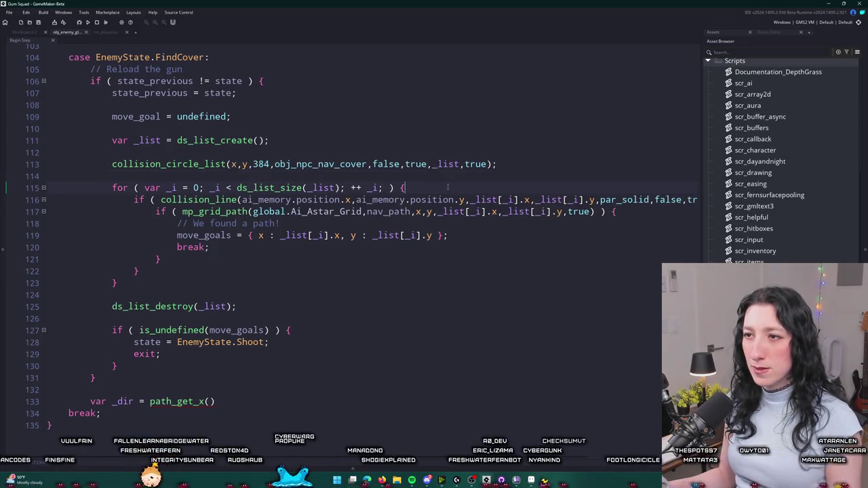
key(alt+Tab)
scroll(287, 215, down, 1)
click(190, 250)
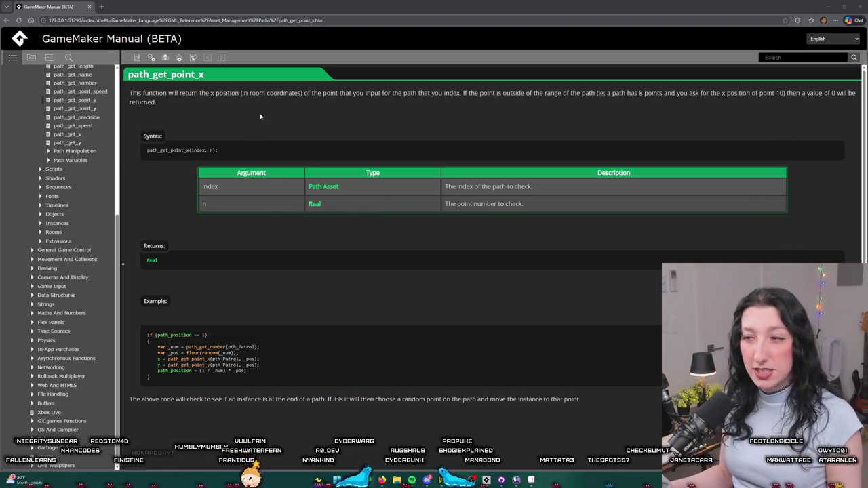
key(alt+Tab)
scroll(754, 119, up, 3)
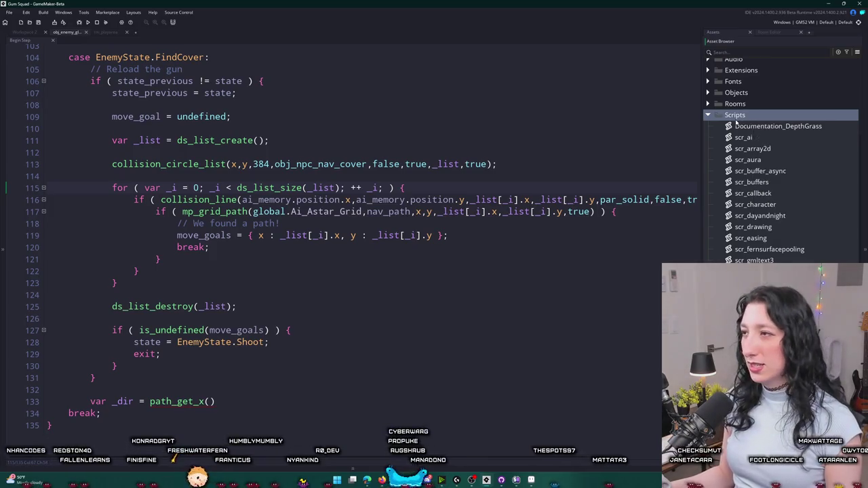
Open scr_ai and start a new function declaration below ai_see_player.
double_click(743, 138)
scroll(289, 257, down, 2)
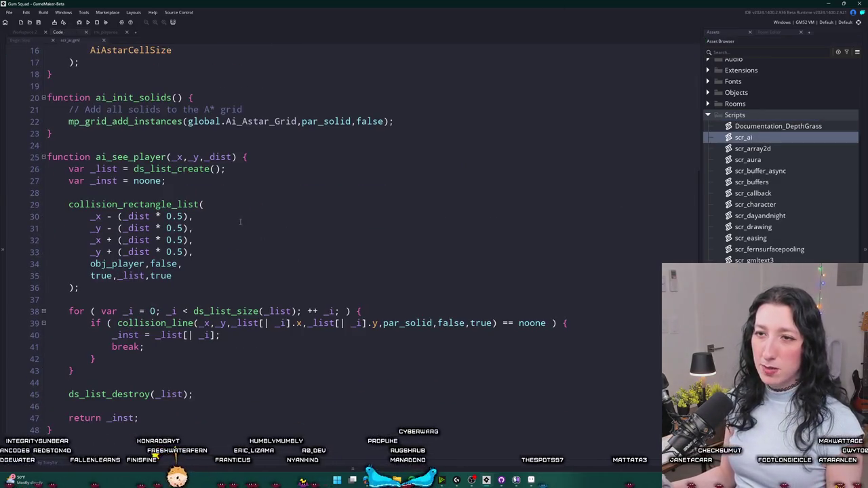
click(119, 436)
key(Return)
key(Return)
text(function ai_move)
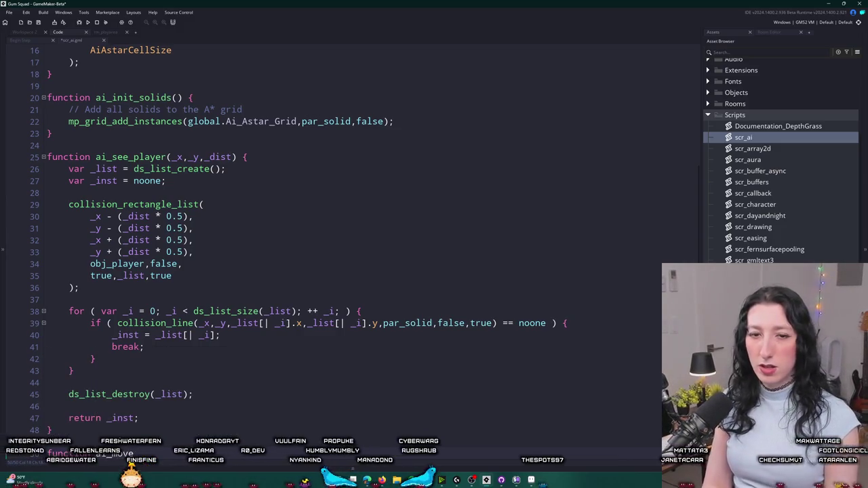
key(Escape)
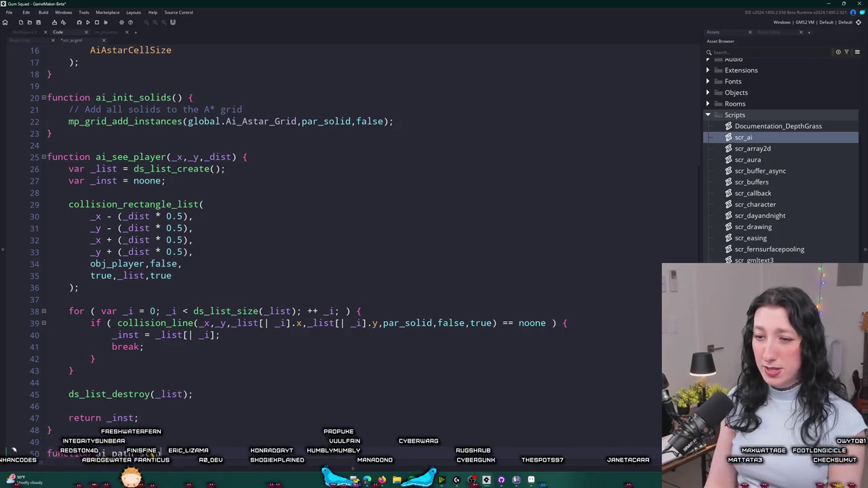
scroll(214, 431, down, 2)
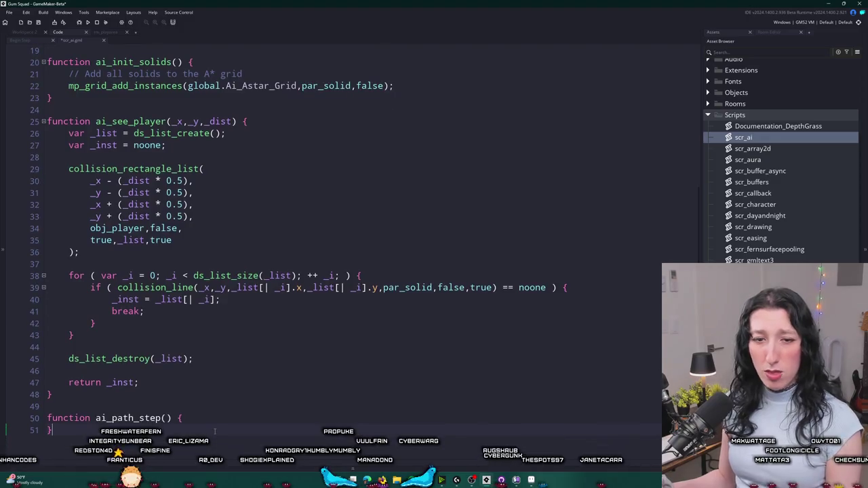
key(Return)
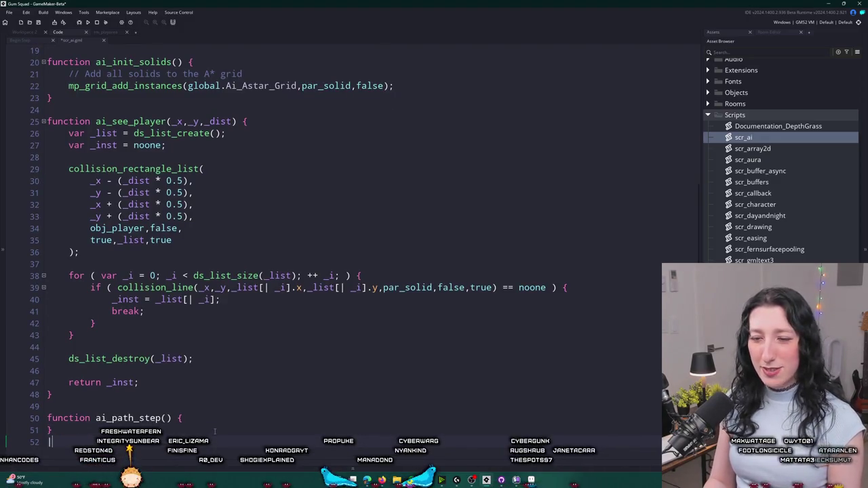
key(Up)
scroll(216, 419, down, 1)
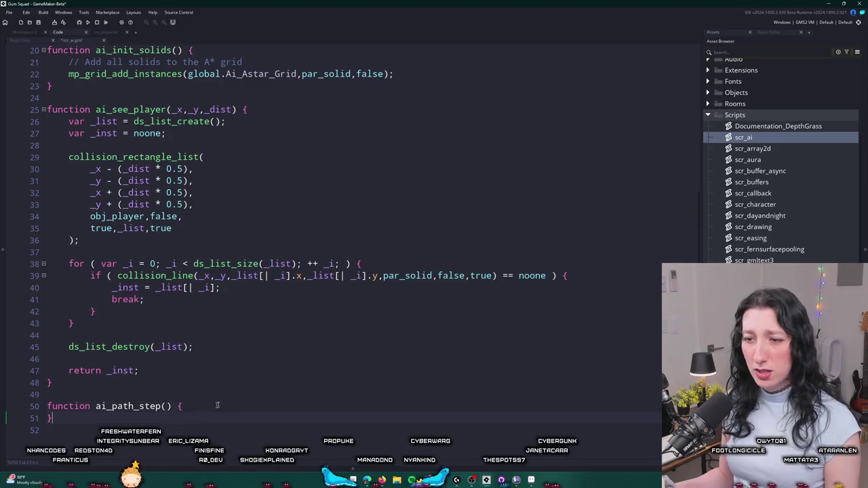
Correct the ai_path_step(_path) header on line 51 by removing stray characters.
click(217, 406)
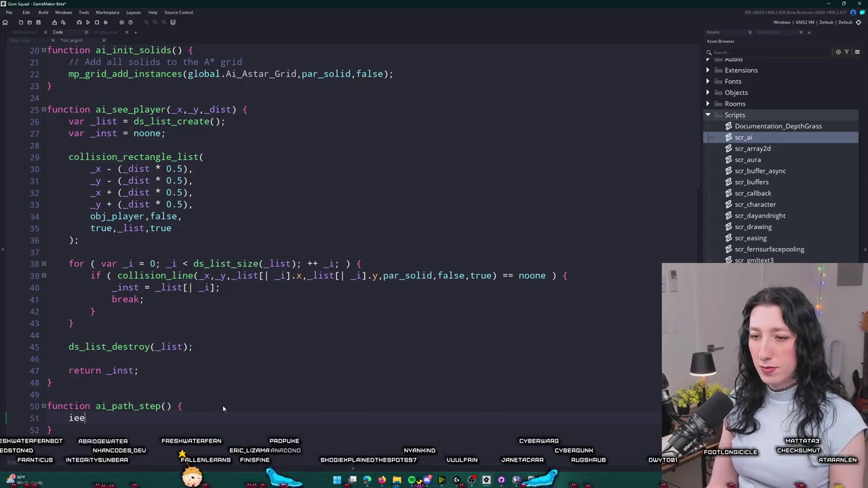
key(BackSpace)
key(BackSpace)
key(BackSpace)
text(ie)
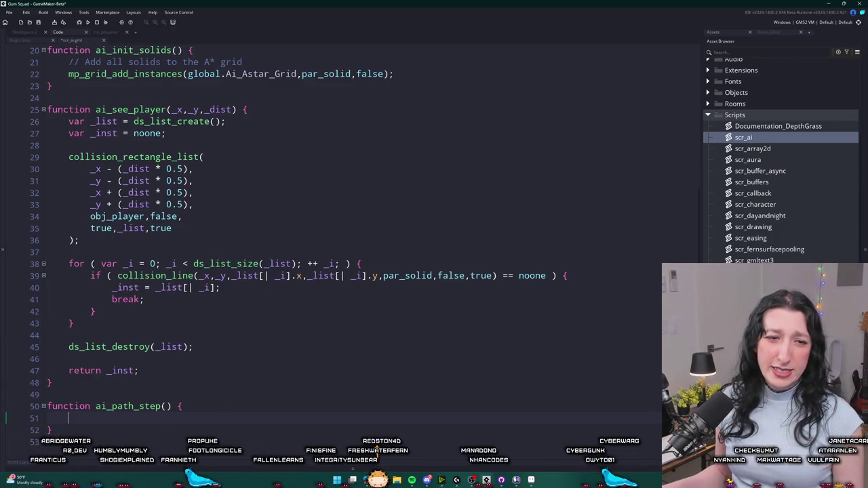
click(195, 415)
key(BackSpace)
text(_path)
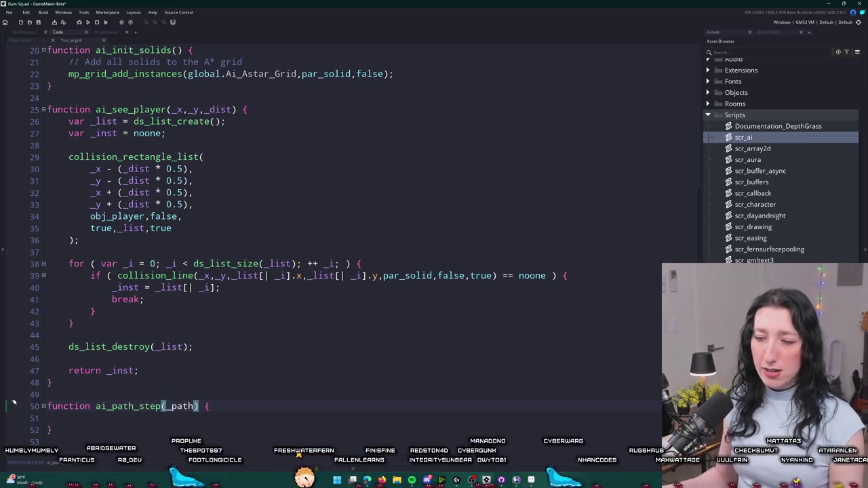
scroll(202, 417, down, 1)
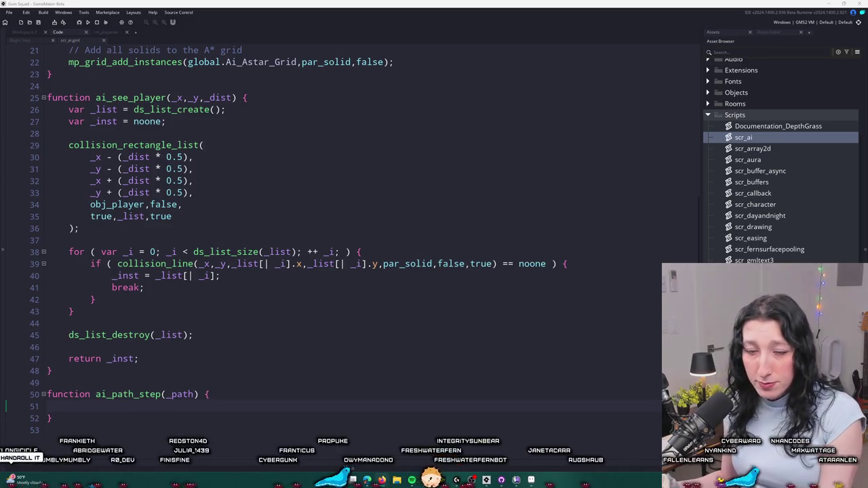
key(alt+Tab)
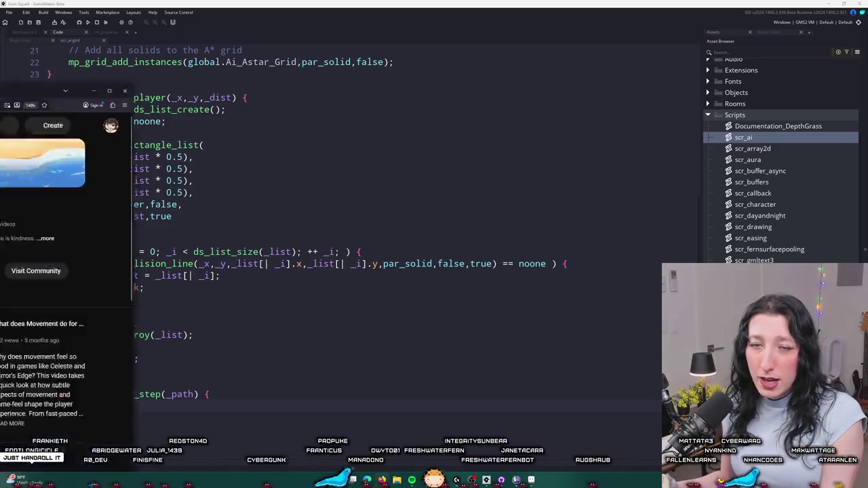
Play the How AI Is Ruining Indie Games video and skip ahead to about 3:00.
scroll(346, 79, down, 3)
scroll(346, 79, down, 2)
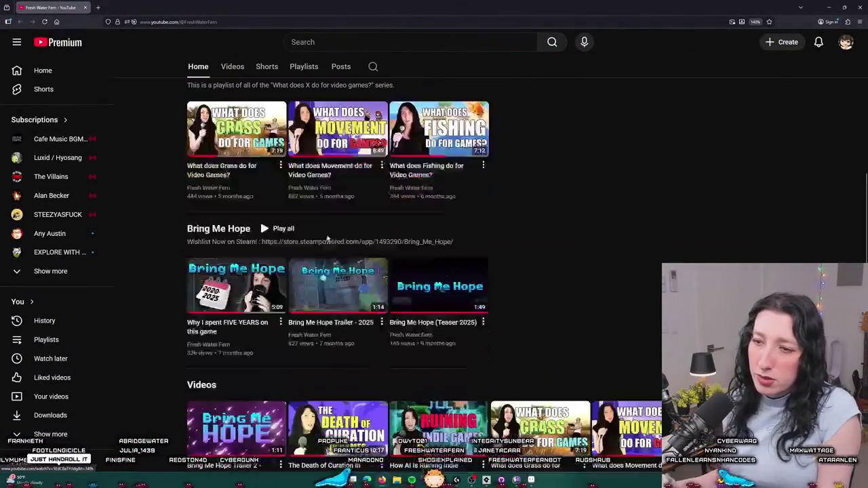
click(414, 412)
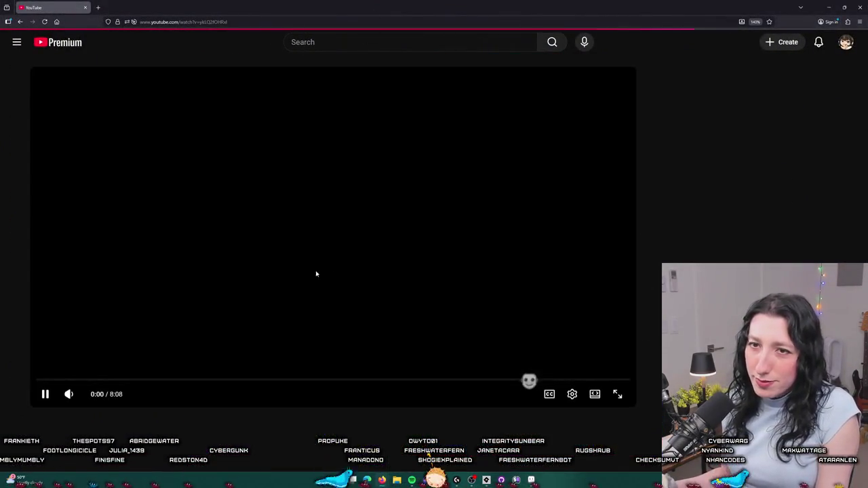
click(98, 380)
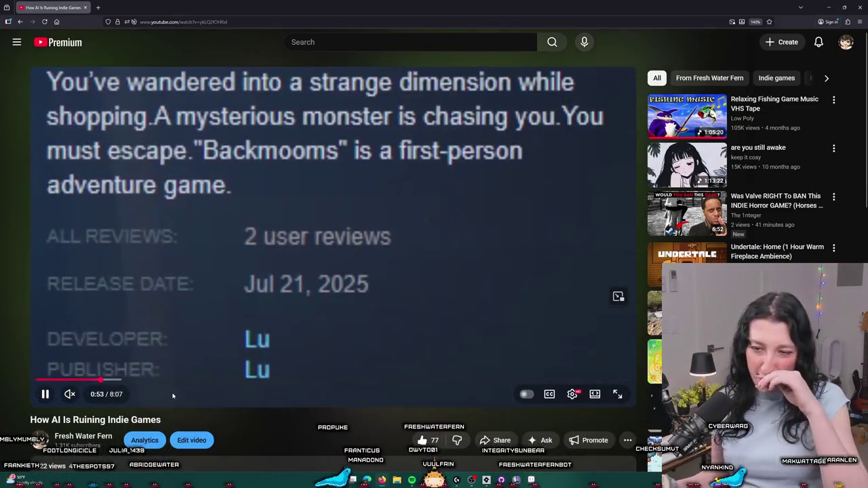
click(165, 381)
click(234, 381)
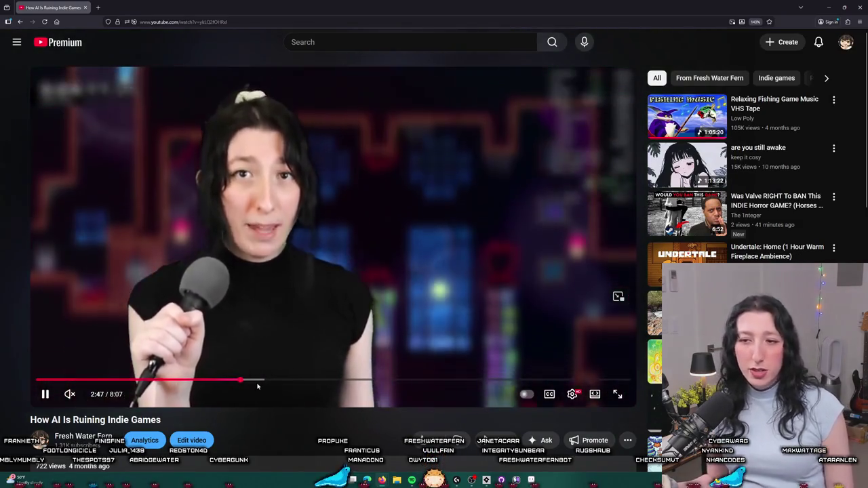
click(254, 381)
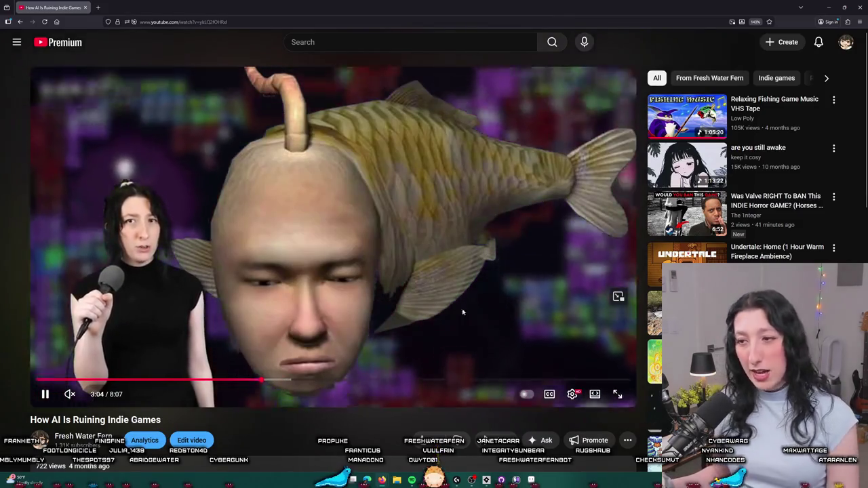
right_click(437, 312)
click(475, 358)
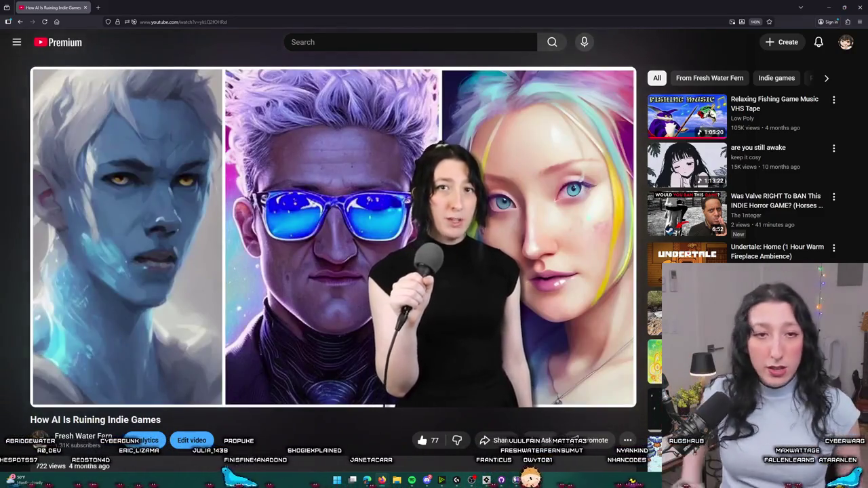
right_click(402, 235)
click(401, 235)
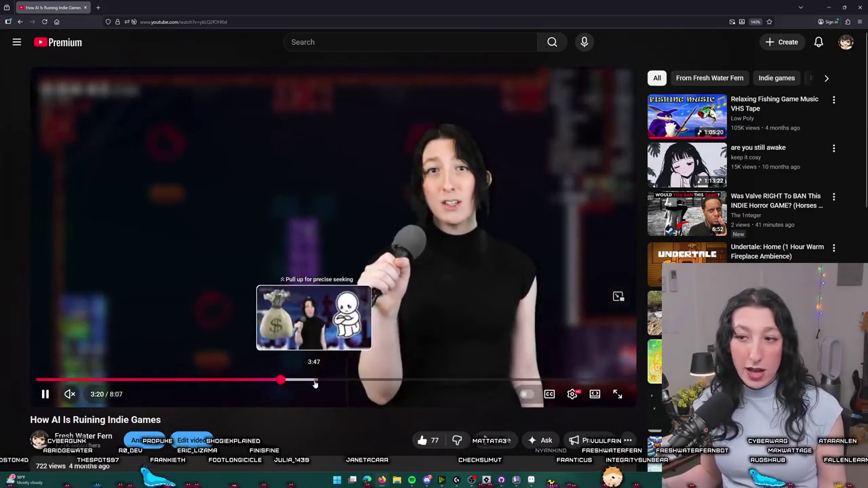
Skip the video further ahead, from 3:49 to about 7:23.
click(311, 379)
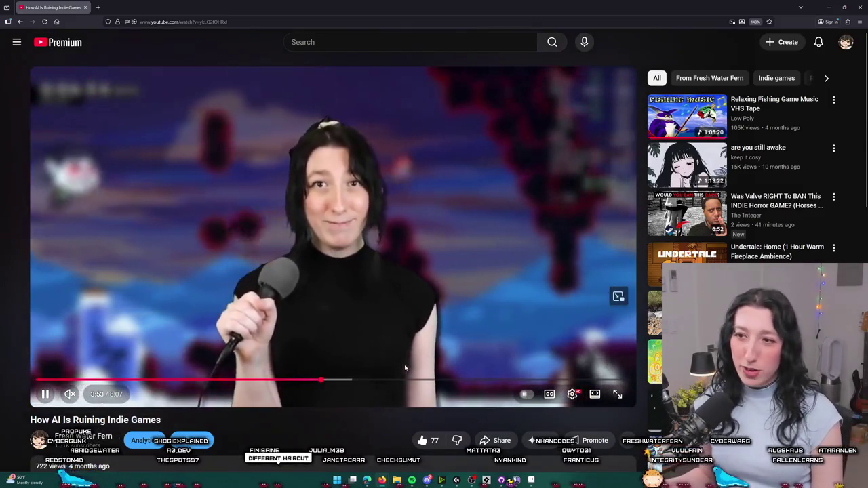
click(382, 379)
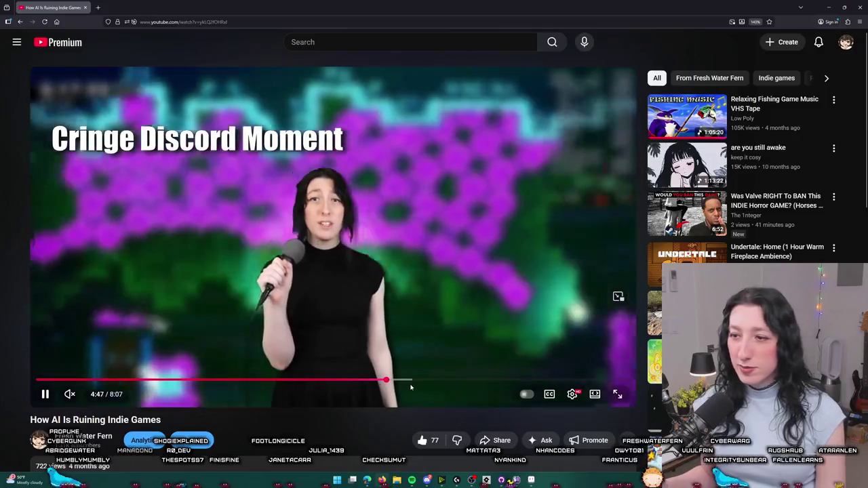
click(402, 379)
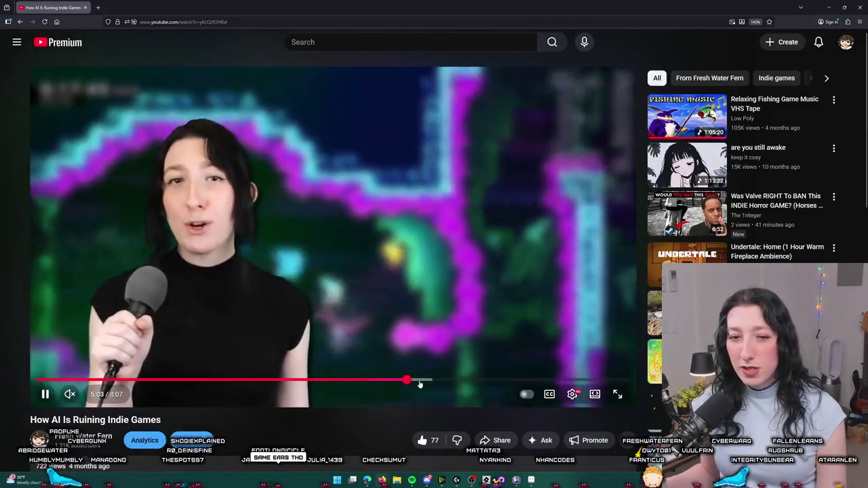
click(470, 379)
click(510, 380)
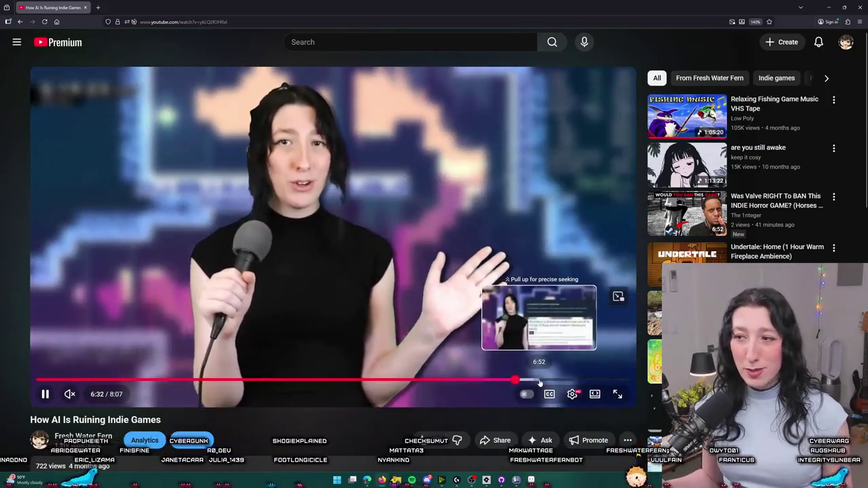
click(539, 381)
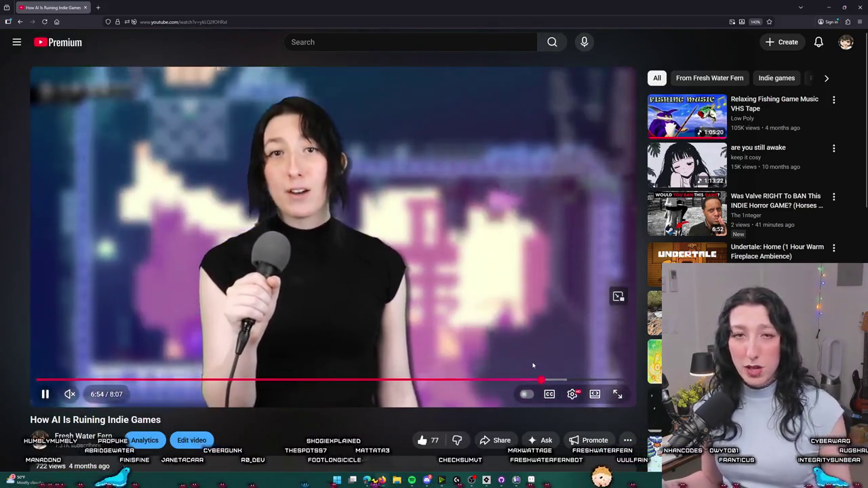
click(562, 381)
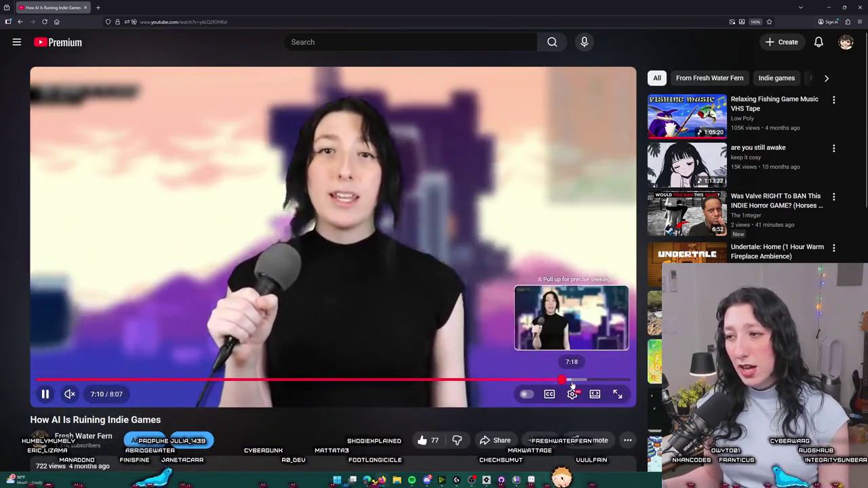
click(577, 383)
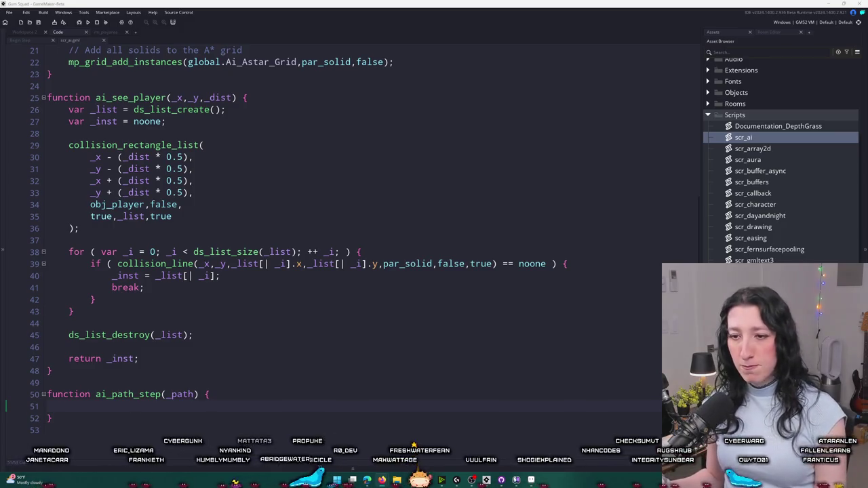
Type path_position into the empty ai_path_step body.
click(113, 407)
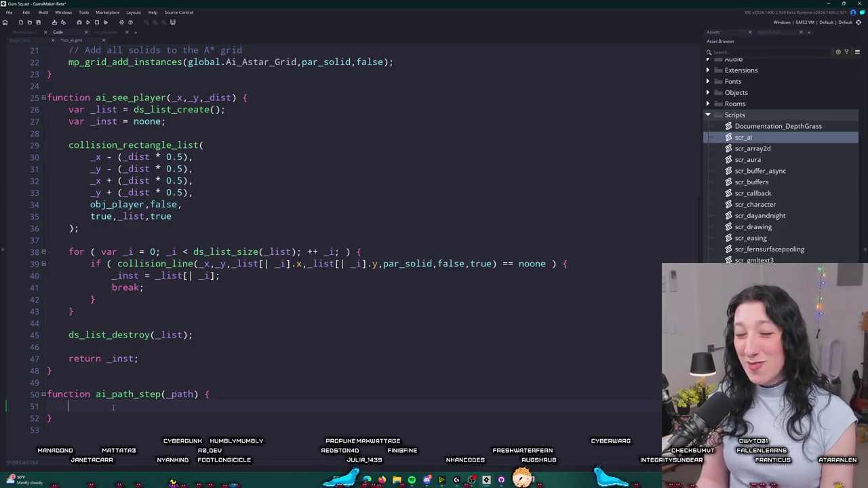
text(v)
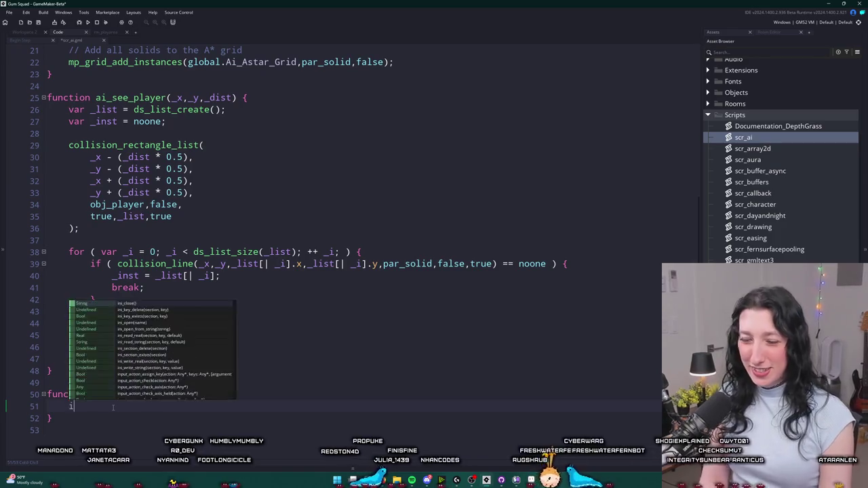
key(BackSpace)
text(ath_po)
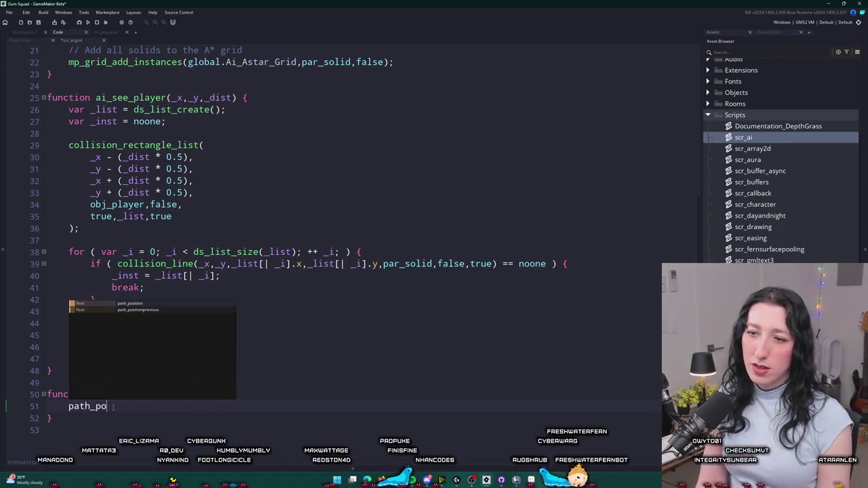
key(Return)
key(ctrl+z)
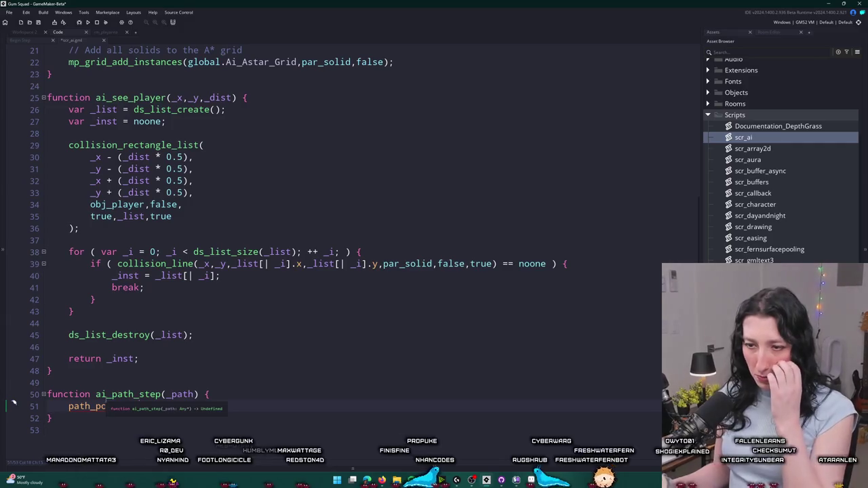
text(sition)
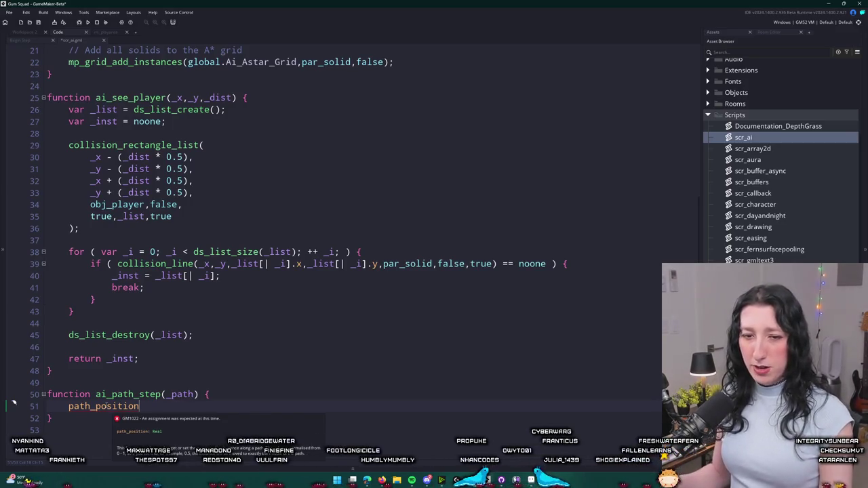
Replace it with path_index from autocomplete and open the path_index manual page with F1.
key(ctrl+shift+Left)
text(path_)
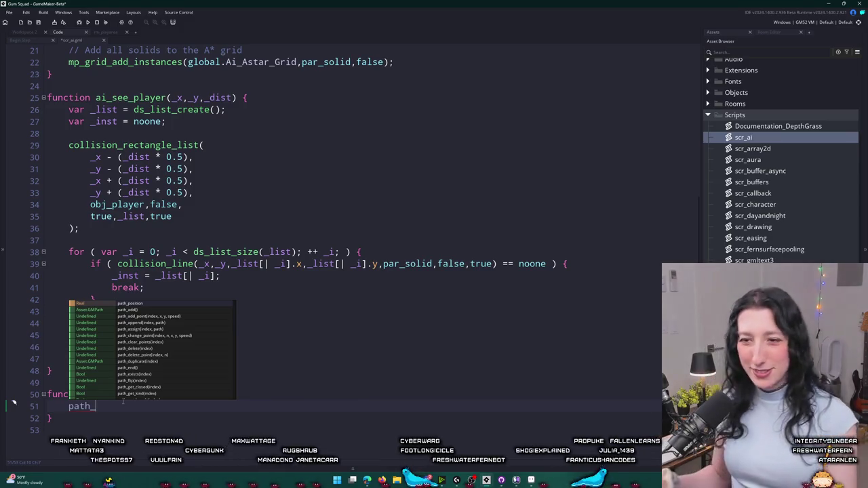
scroll(150, 354, down, 10)
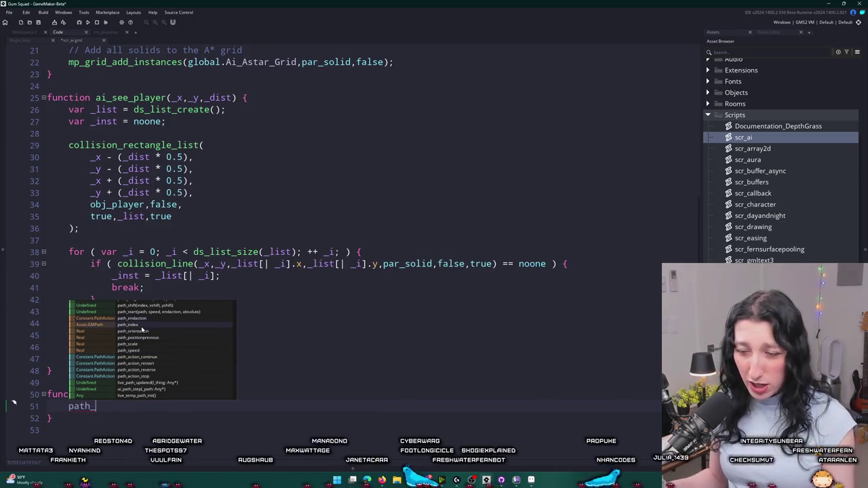
click(143, 325)
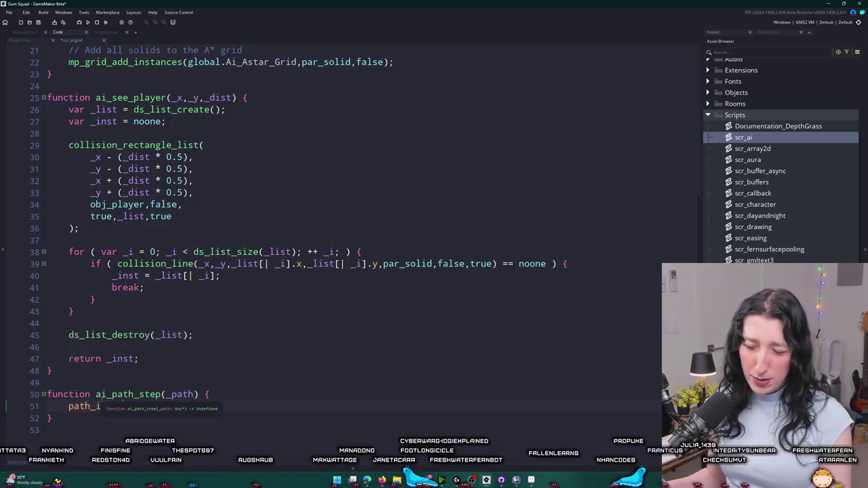
key(F1)
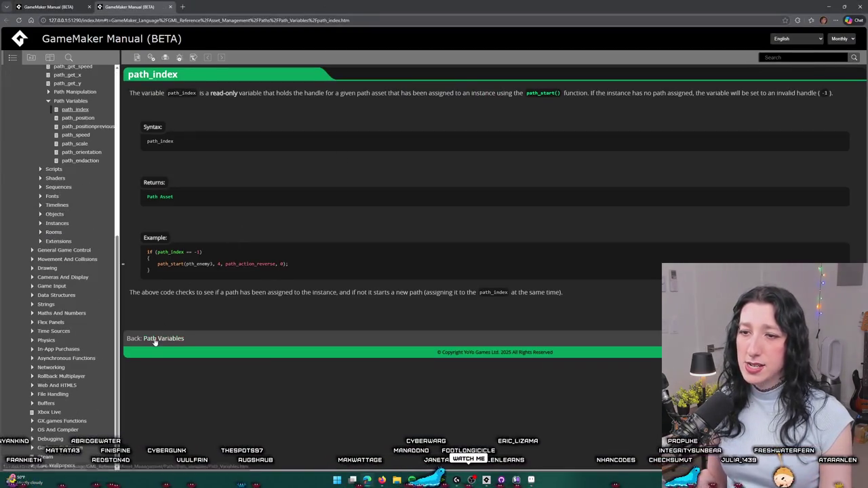
Go from path_index through Path Variables to the Paths list and read path_get_point_x.
click(153, 339)
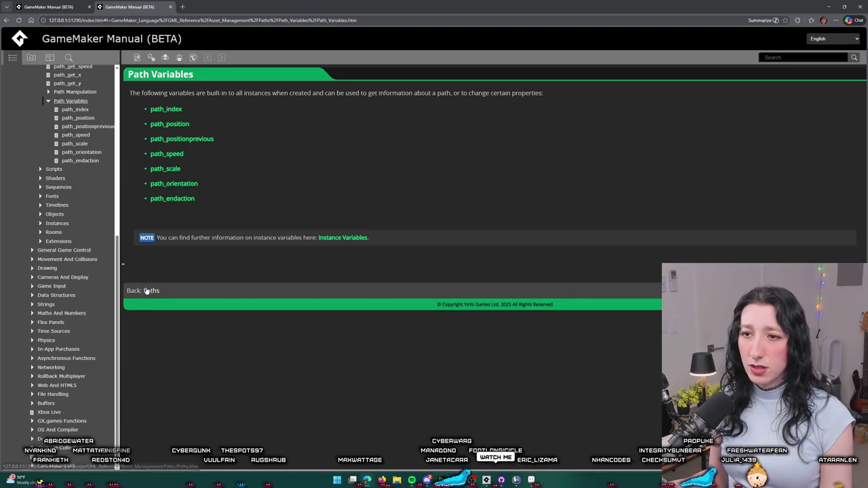
click(149, 291)
scroll(247, 359, down, 2)
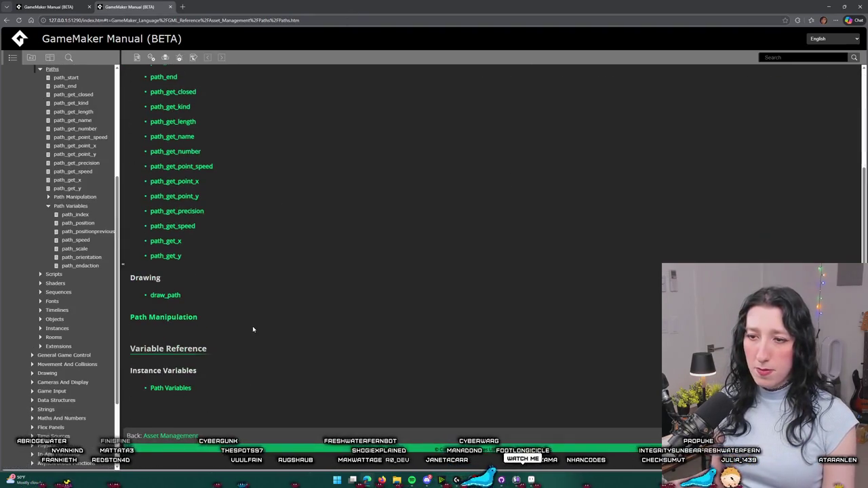
scroll(252, 316, up, 1)
right_click(366, 269)
click(366, 261)
scroll(387, 204, up, 1)
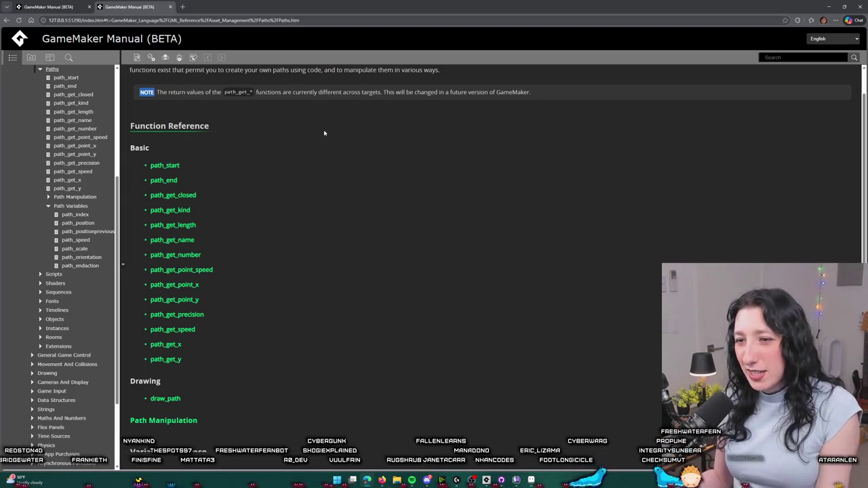
click(186, 286)
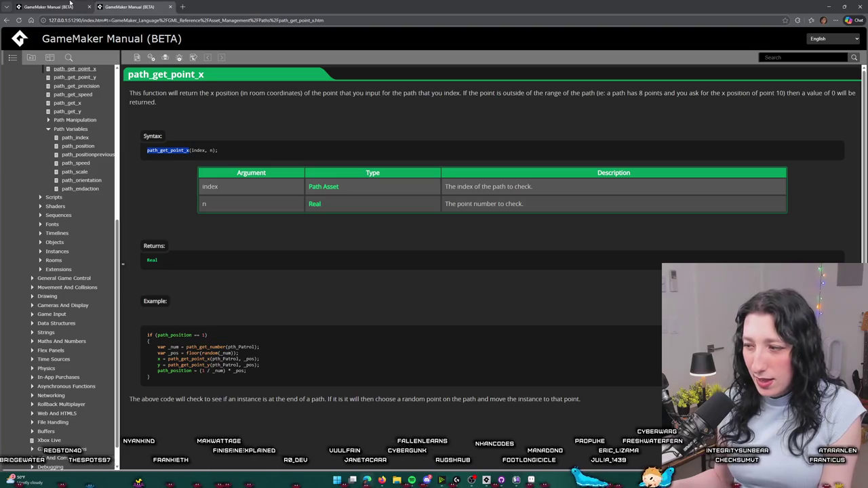
key(alt+Tab)
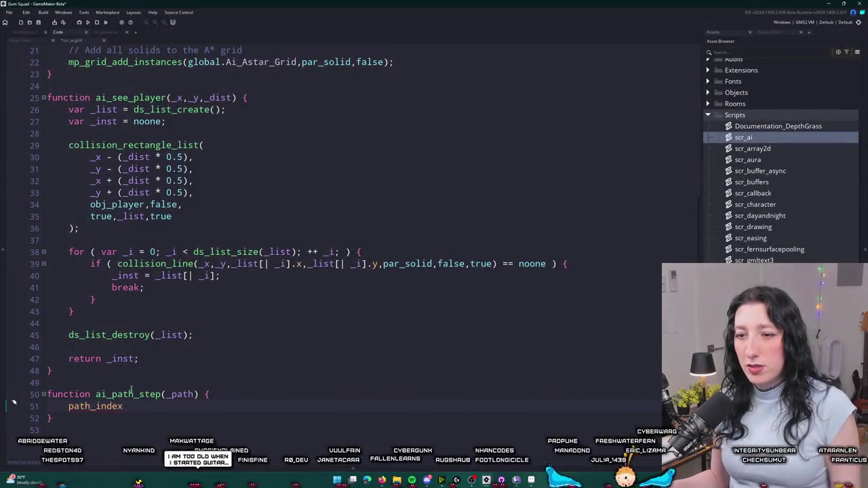
Write function ai_path_init() containing path_index = path_add(); above ai_path_step.
key(Return)
key(Return)
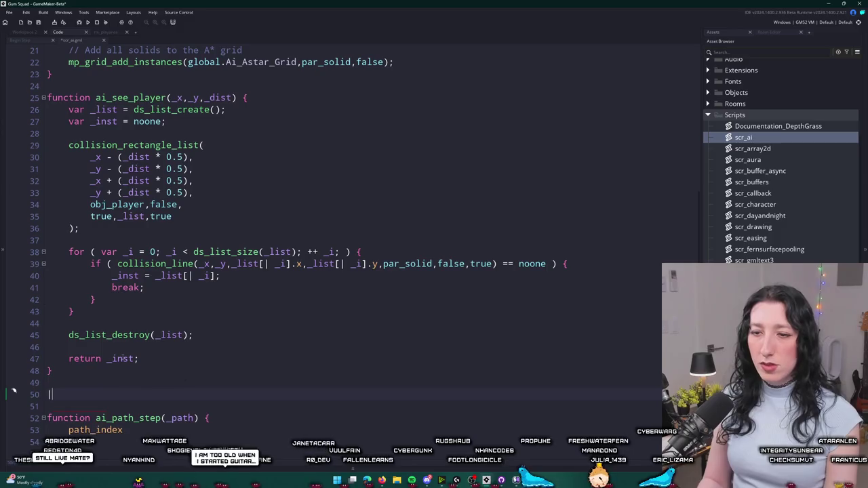
text(function ai_path_init() {)
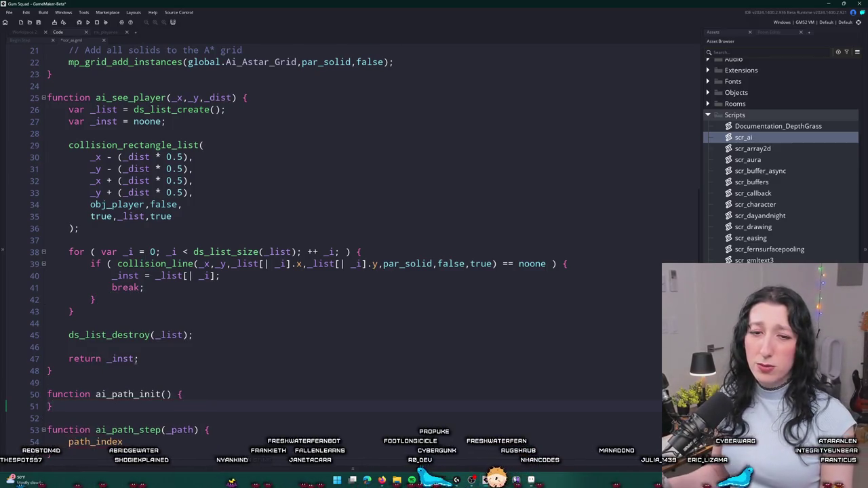
scroll(365, 229, down, 1)
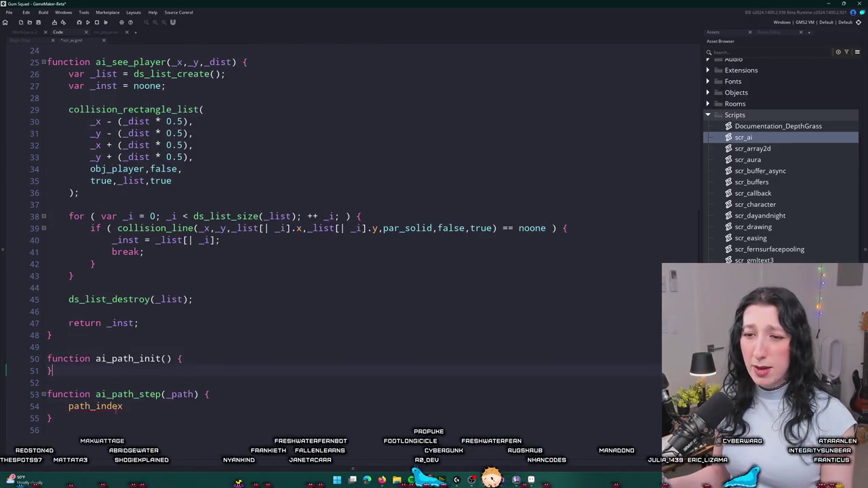
scroll(113, 411, down, 3)
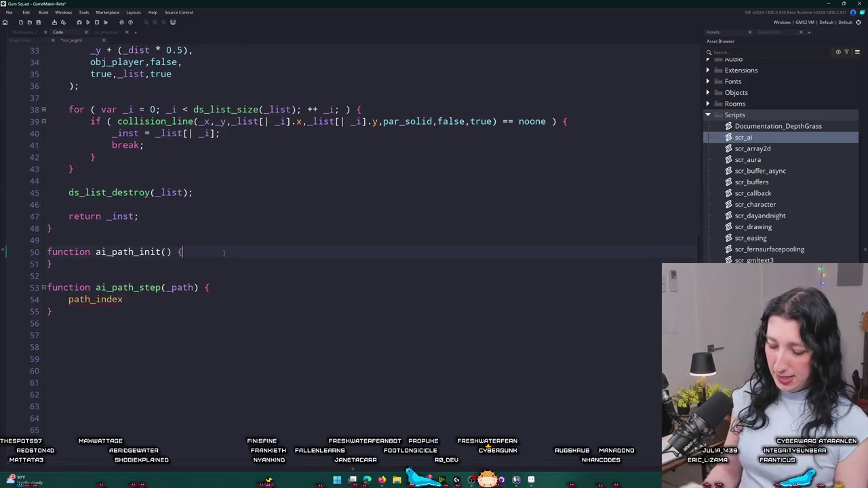
key(BackSpace)
key(Return)
text(a)
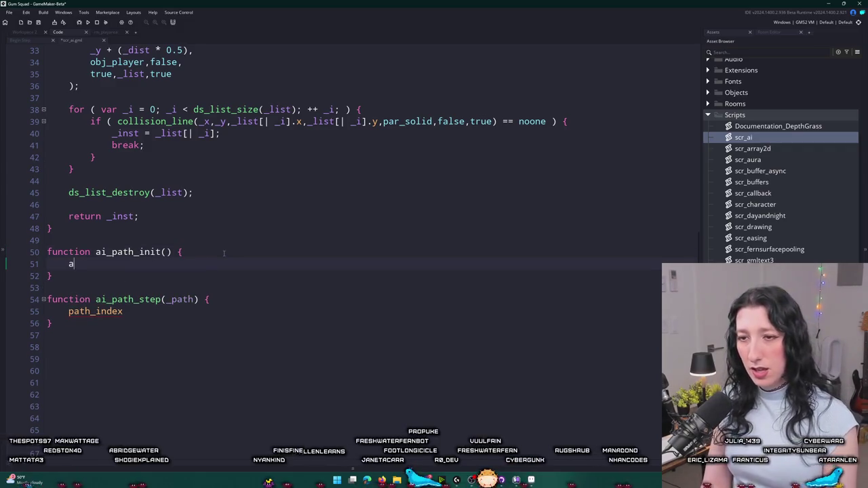
key(BackSpace)
text(_ind)
key(Return)
text(_add();)
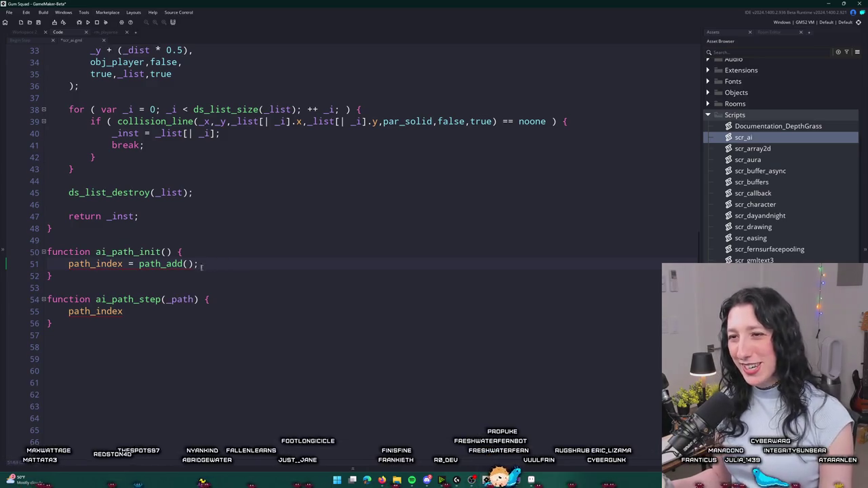
key(Up)
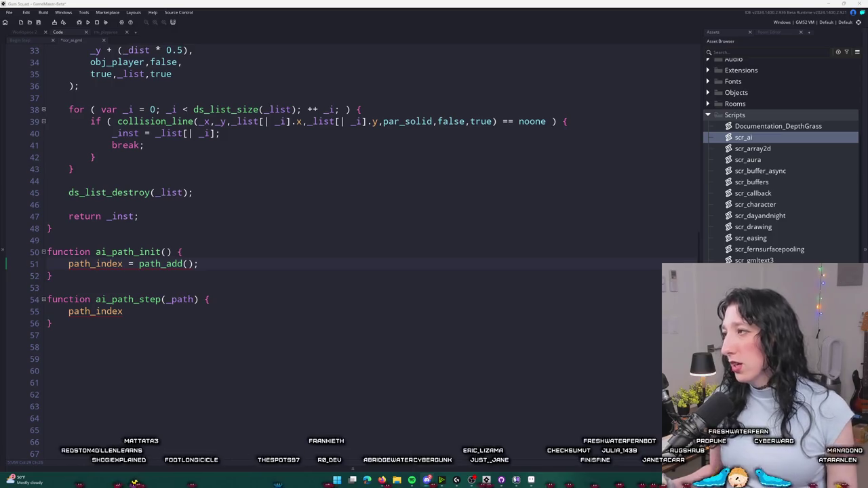
key(alt+Tab)
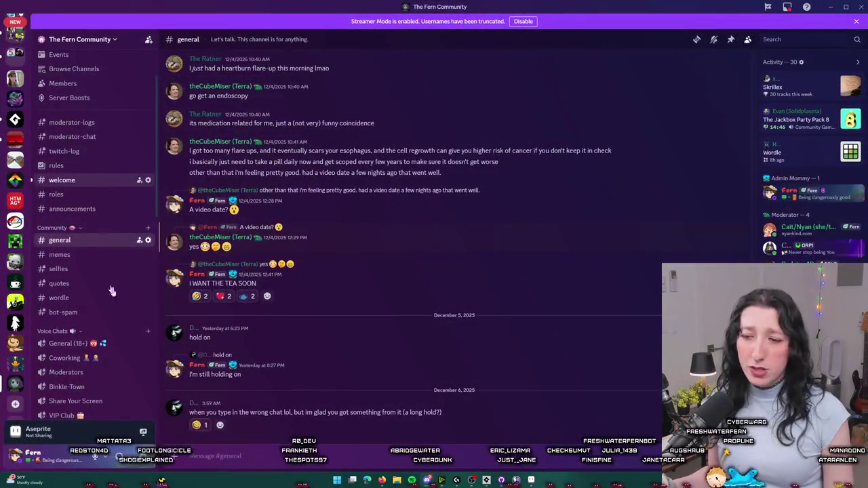
Give the member mentioned in the welcome channel the Real Actual Adult Human role.
click(61, 180)
click(282, 428)
click(308, 389)
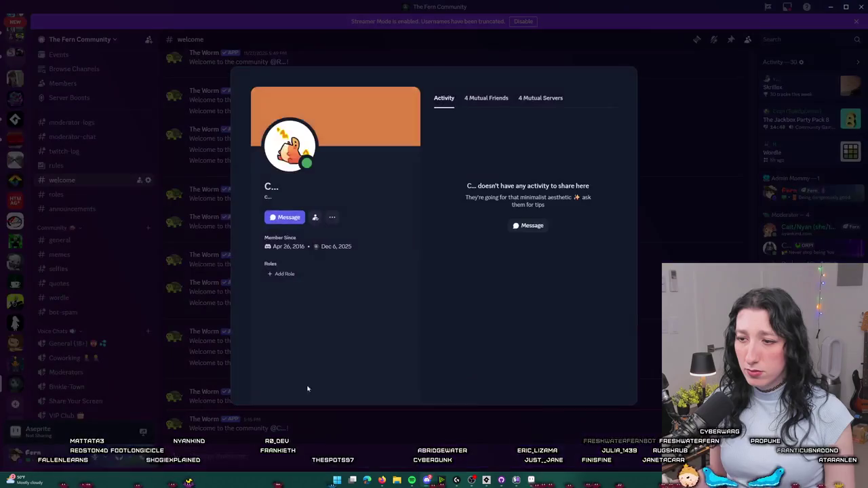
click(292, 420)
right_click(282, 428)
mouse_move(319, 456)
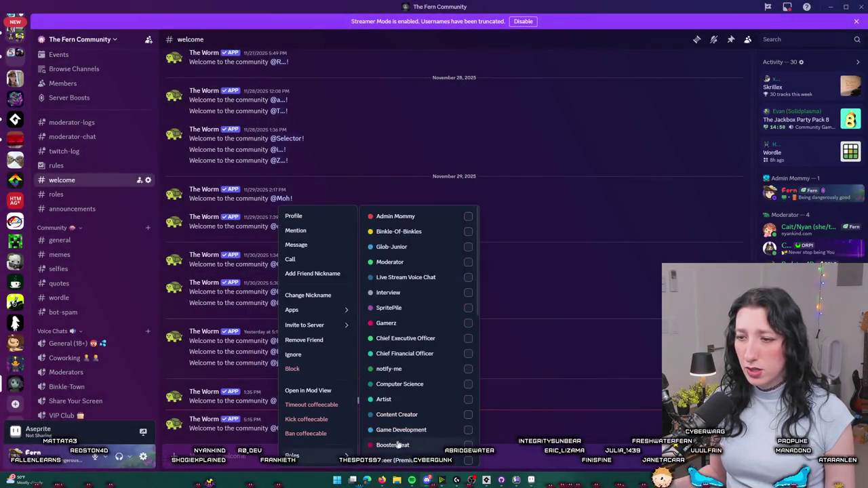
scroll(421, 386, down, 2)
click(448, 357)
click(581, 324)
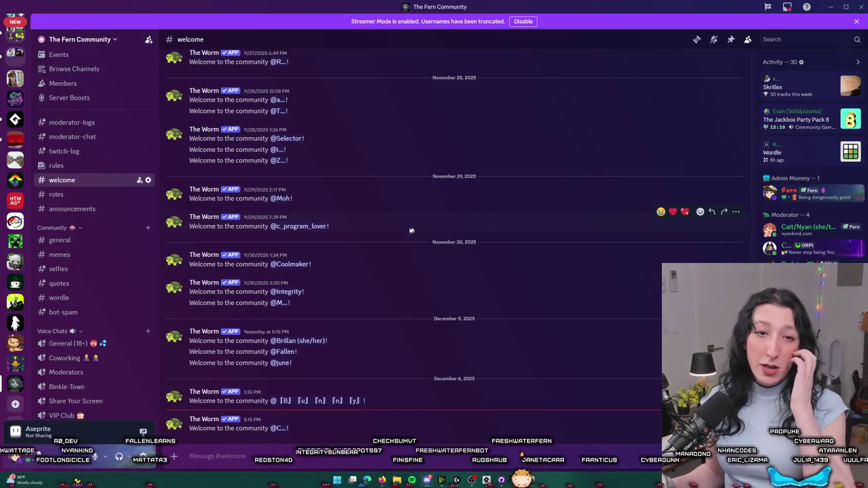
Look through the wordle, memes and general channels.
click(75, 294)
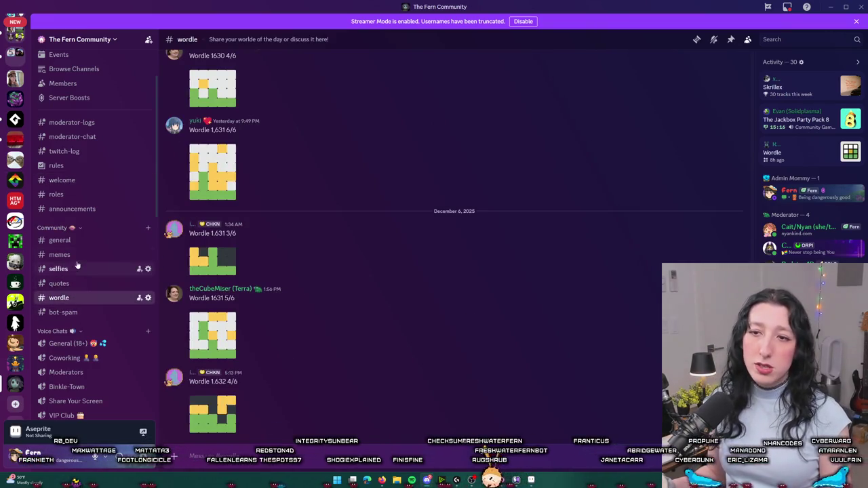
click(78, 256)
click(86, 242)
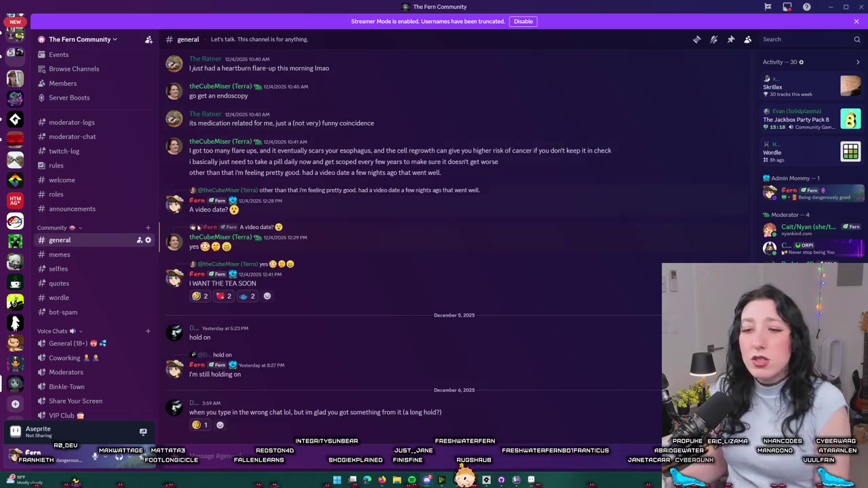
scroll(102, 231, down, 5)
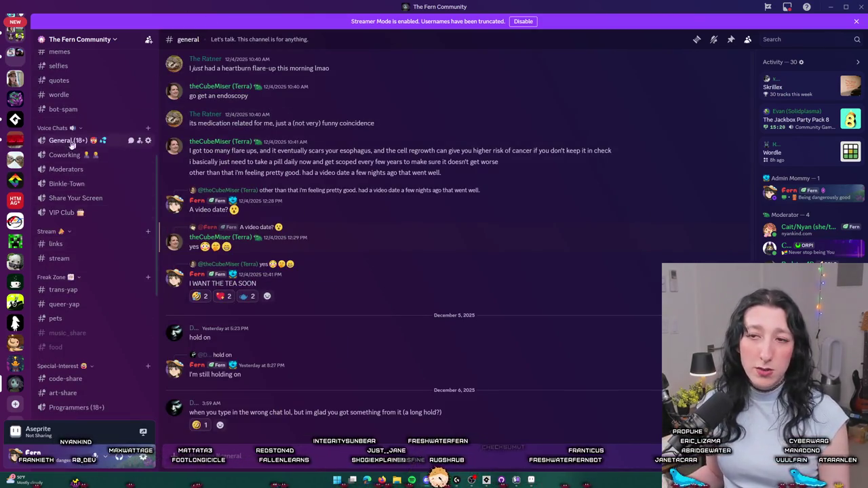
scroll(85, 163, up, 1)
scroll(71, 248, up, 5)
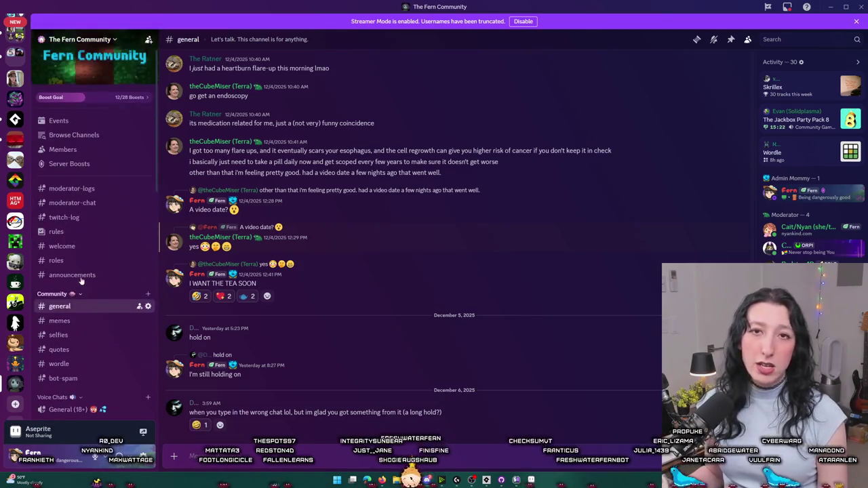
scroll(95, 327, down, 2)
scroll(67, 349, down, 2)
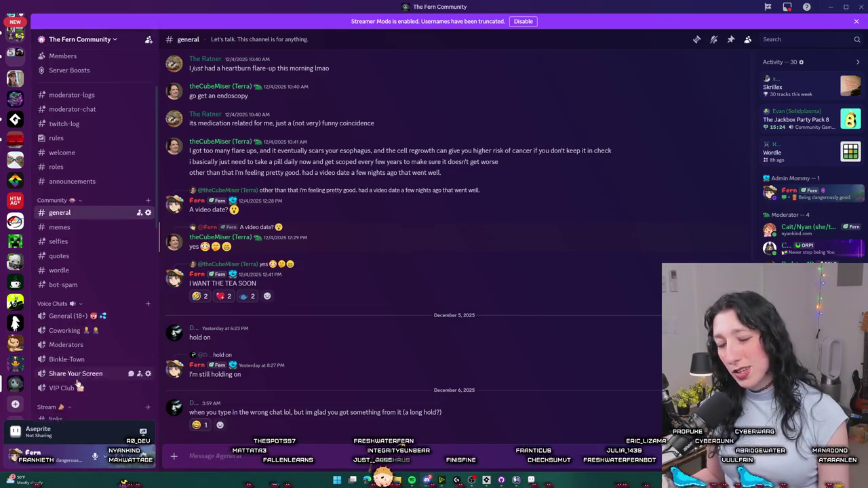
scroll(73, 352, up, 3)
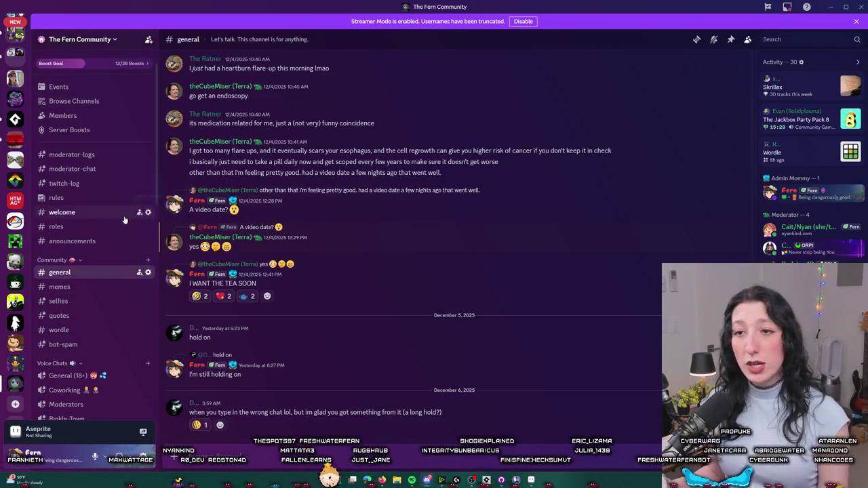
Check the rules and roles channels, then minimize Discord to reveal the GameMaker editor.
click(56, 197)
click(68, 226)
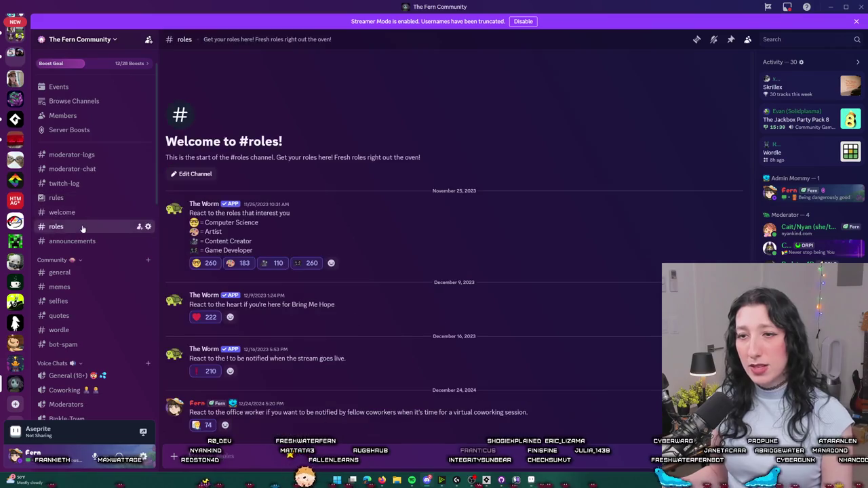
scroll(81, 214, down, 3)
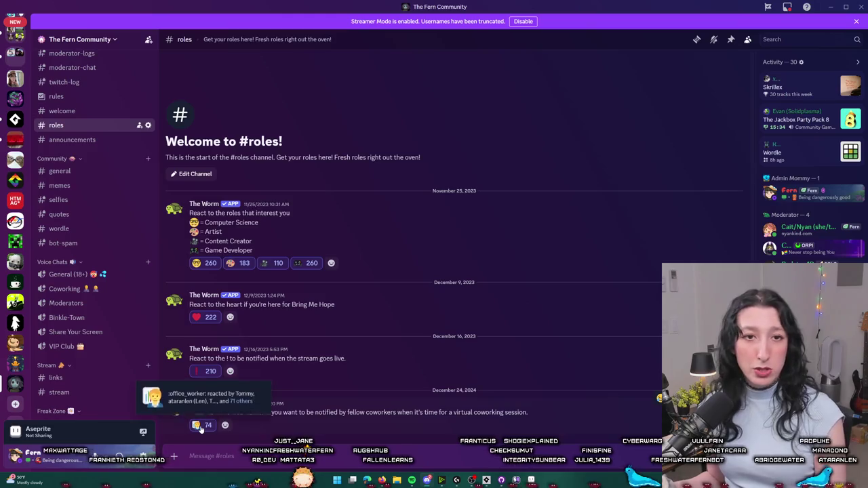
click(80, 172)
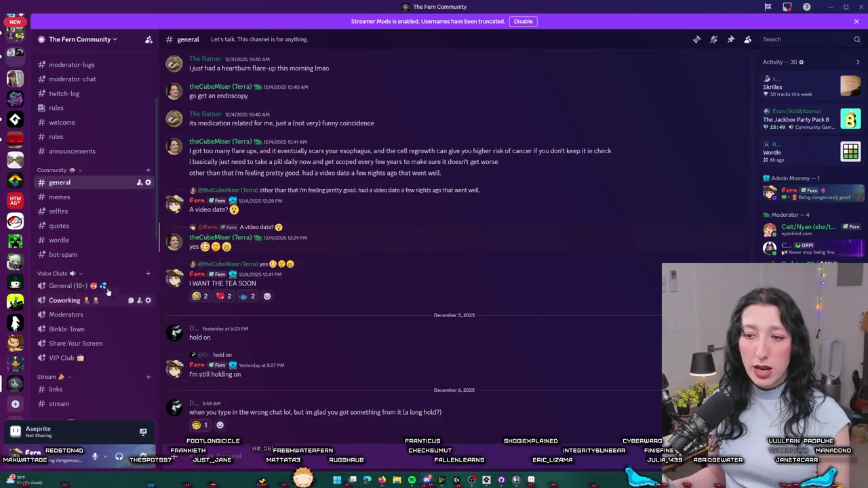
scroll(105, 293, up, 2)
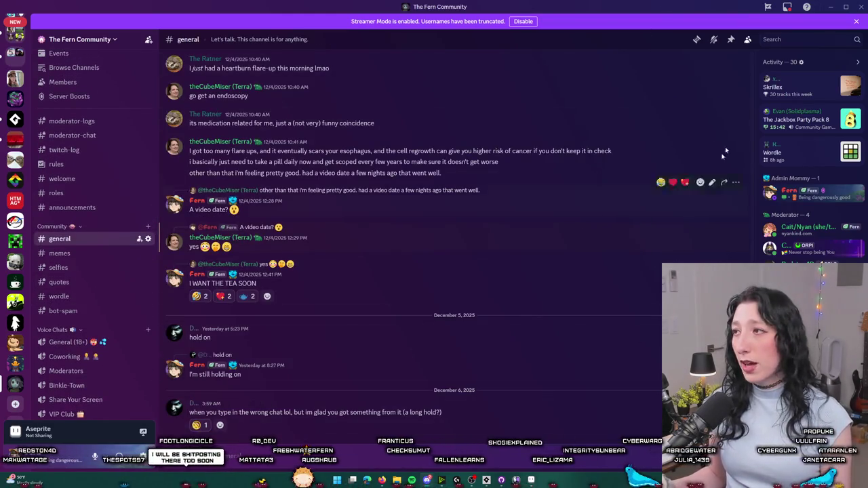
click(831, 6)
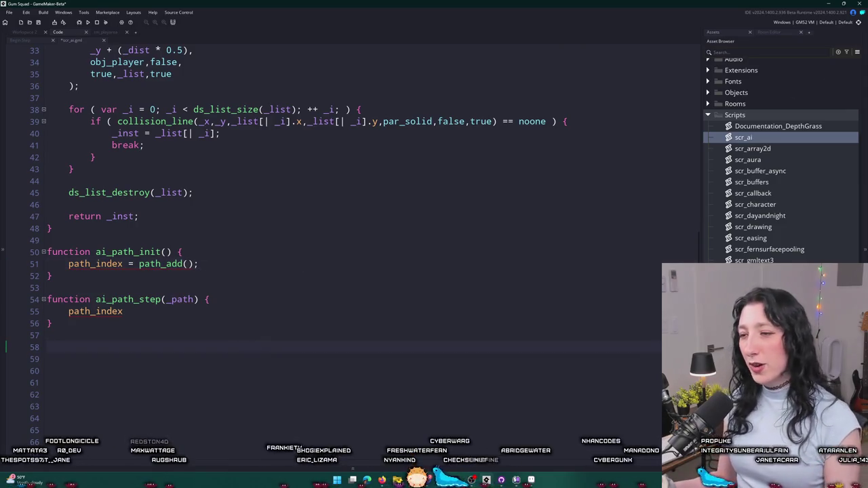
key(super)
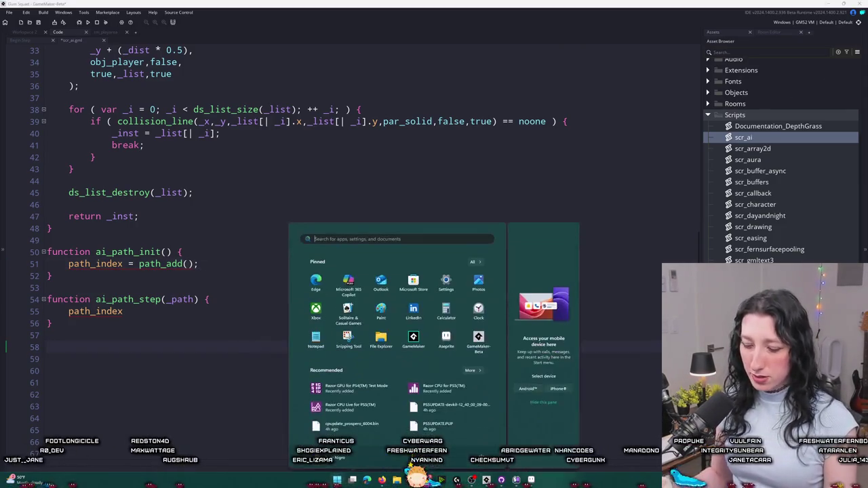
text(python)
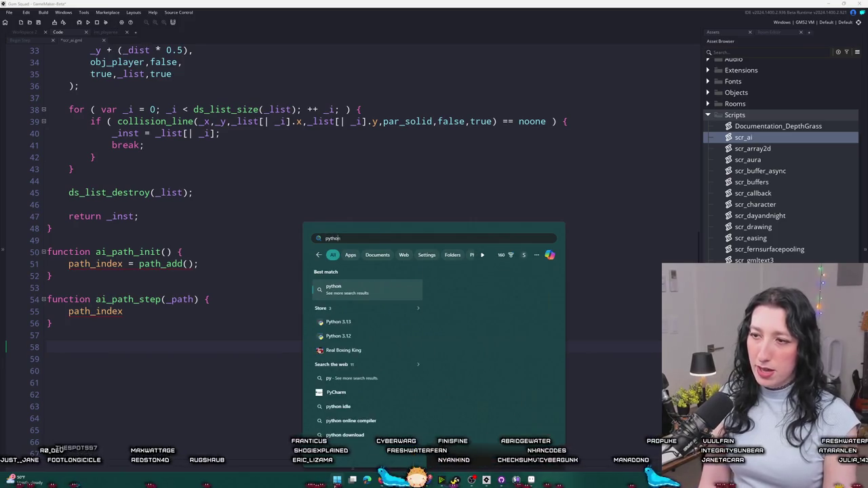
key(Down)
key(Down)
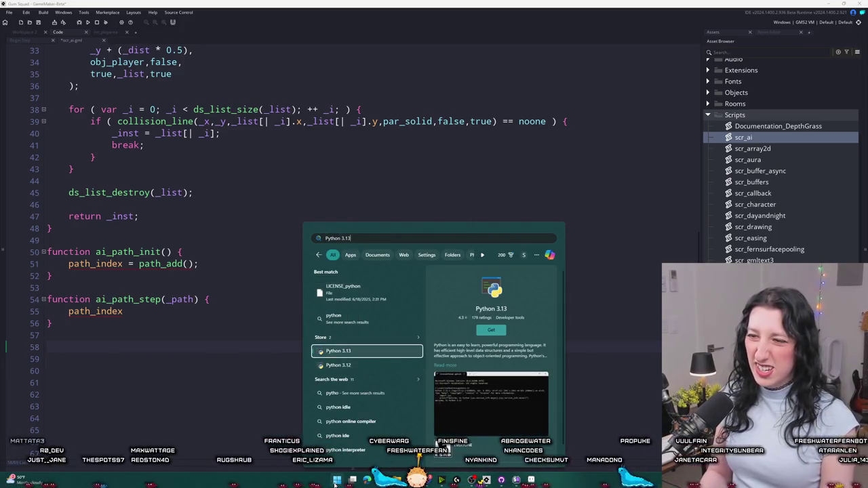
key(Return)
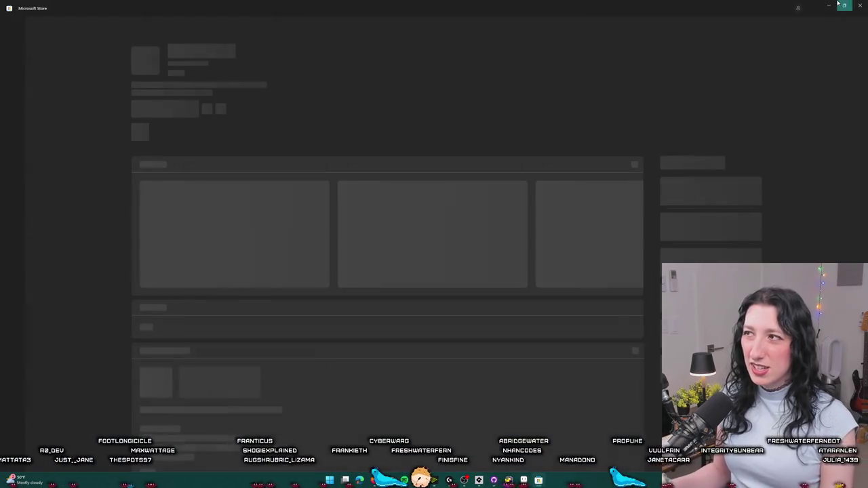
click(796, 8)
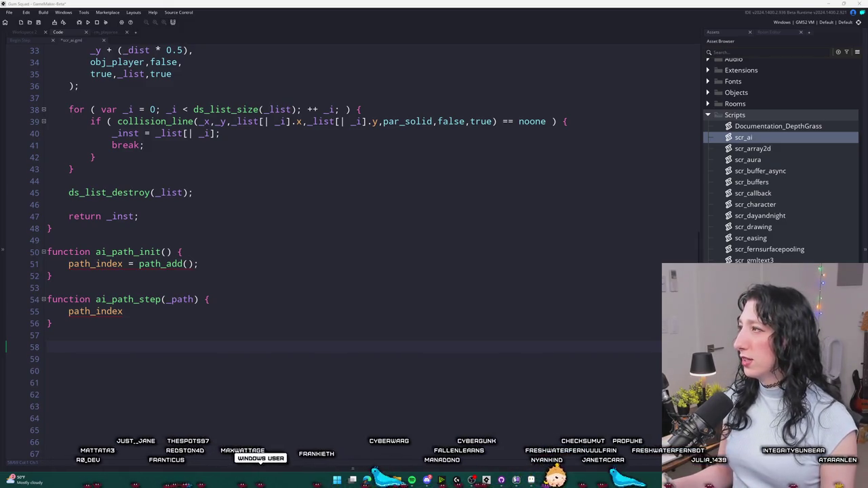
In the browser's Python compiler, zoom to 180% and add an a = 1 line.
key(alt+Tab)
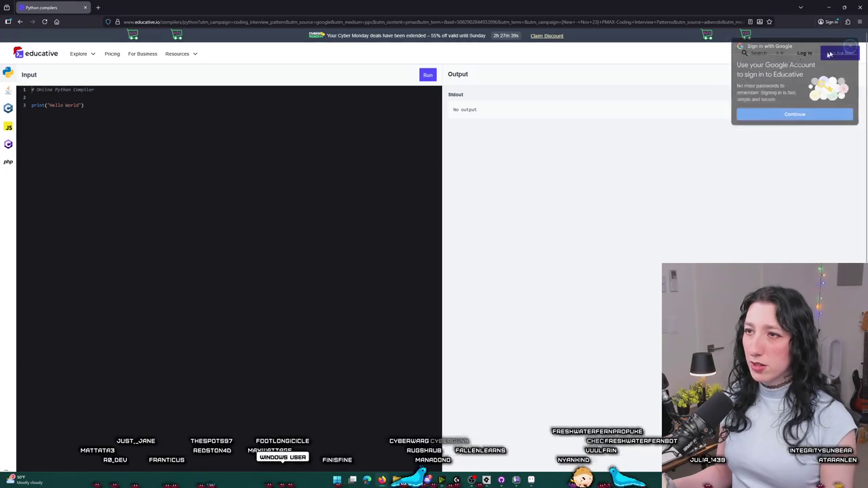
click(65, 157)
key(ctrl+plus)
key(ctrl+plus)
key(ctrl+plus)
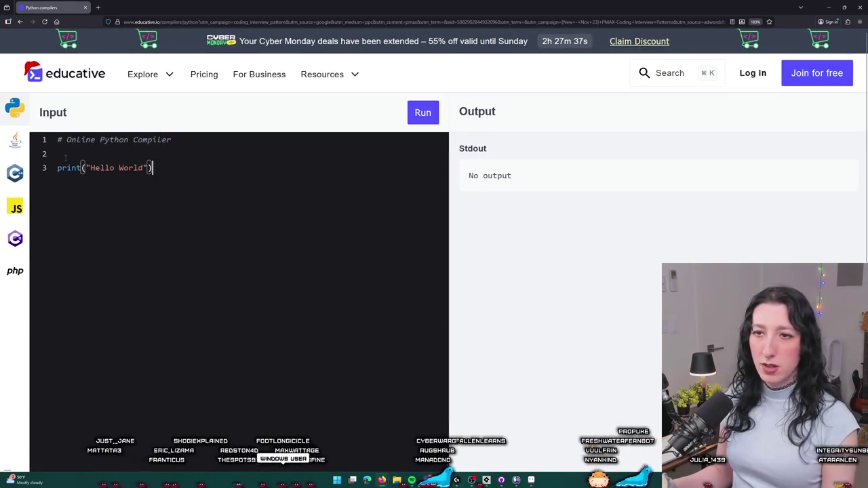
key(Return)
key(Return)
key(Up)
key(Up)
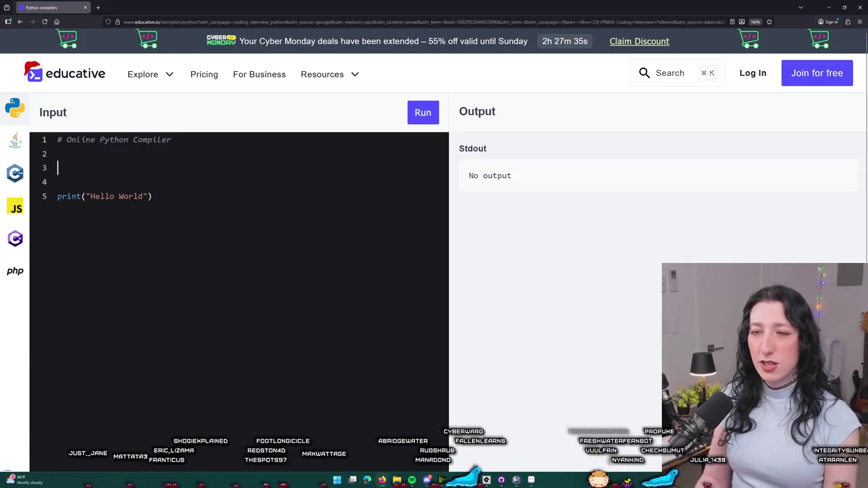
text(if a)
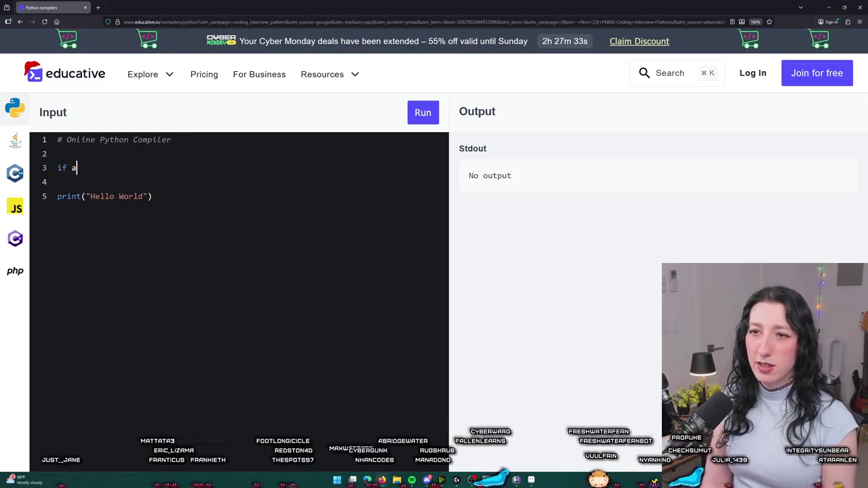
text( = 1)
key(Return)
key(Return)
key(Return)
key(Up)
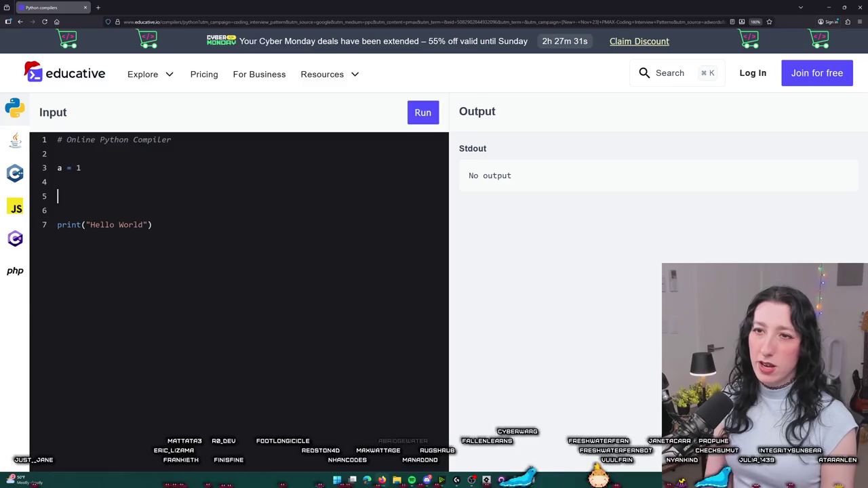
Write if a == 1 with an indented print("TEST") beneath it.
text(if ()
key(BackSpace)
text(a == 1)
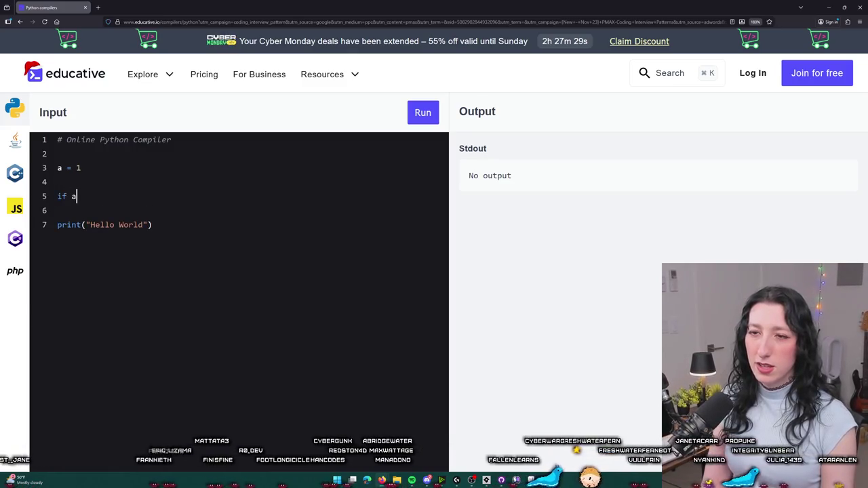
key(Return)
key(Tab)
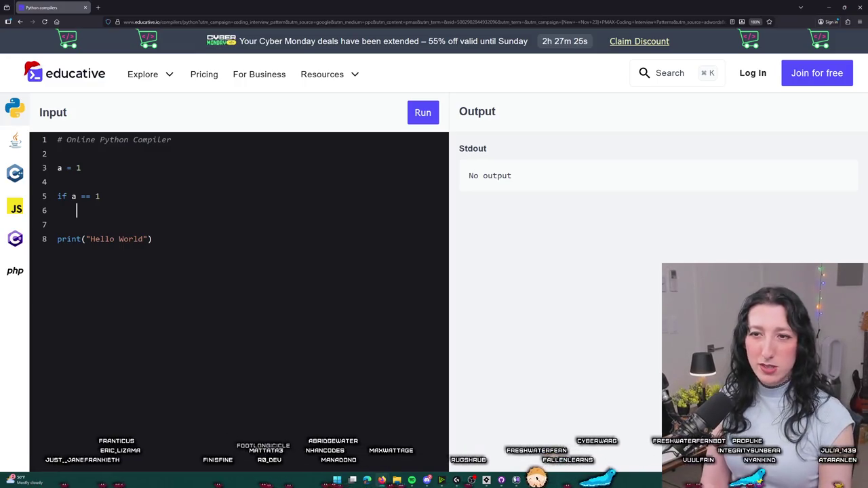
text("TEST")
key(BackSpace)
key(BackSpace)
text(T")
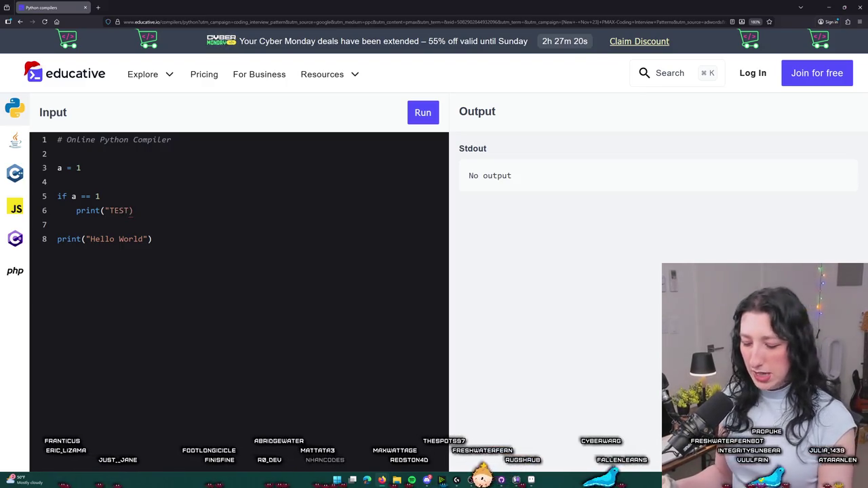
Delete the Hello World print line, tidy the blank lines, and run the code.
click(105, 224)
key(Down)
key(ctrl+shift+k)
key(BackSpace)
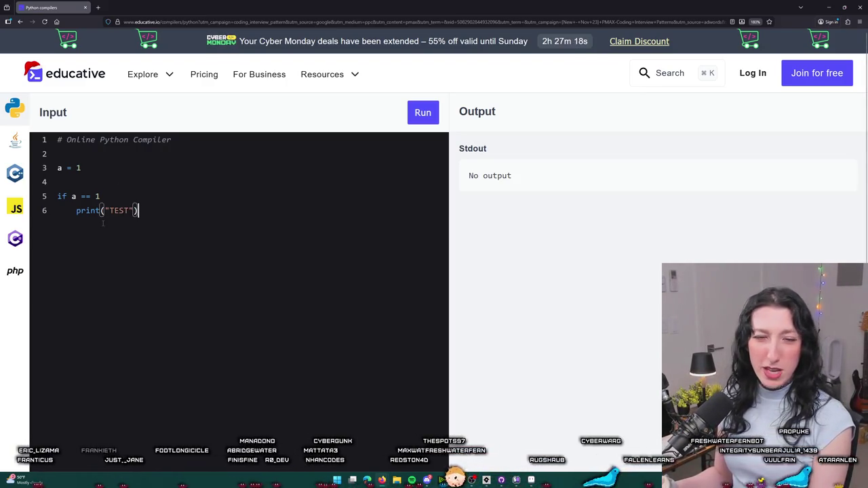
key(Return)
key(Return)
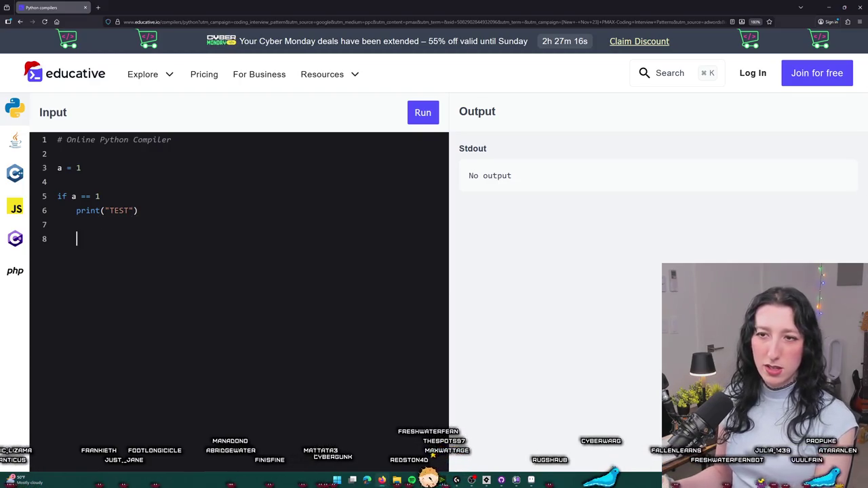
click(415, 115)
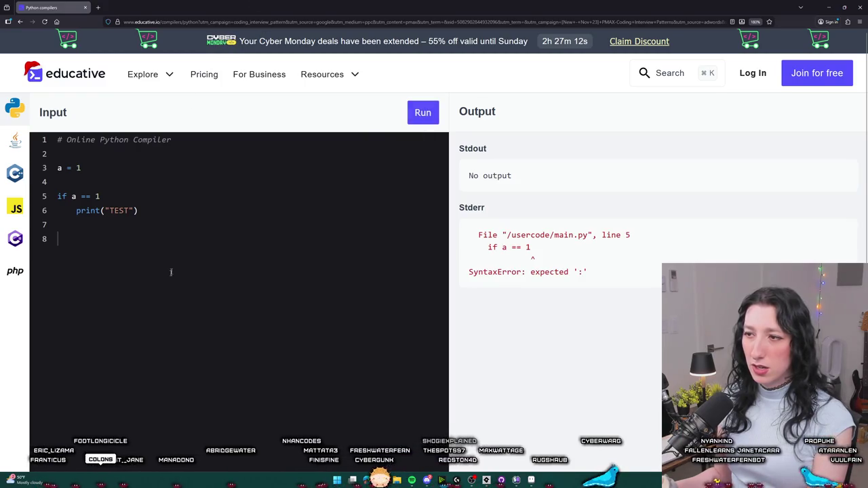
Add the missing colon to the end of if a == 1 and rerun the script.
key(BackSpace)
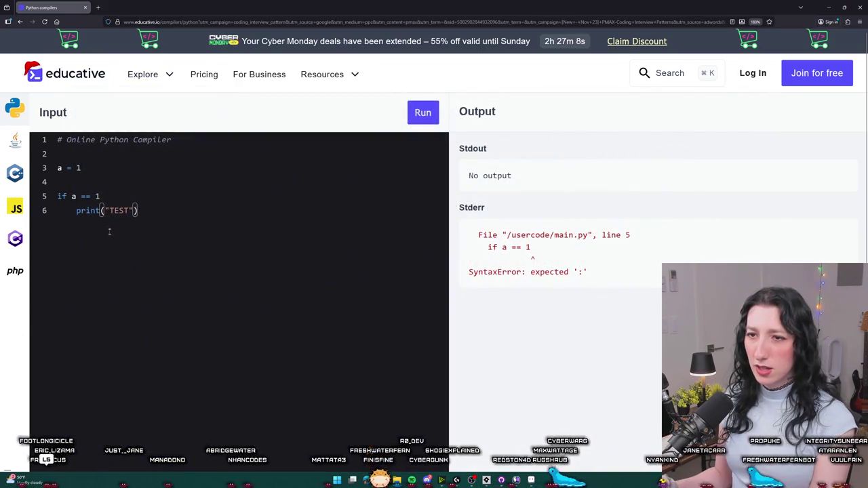
click(91, 196)
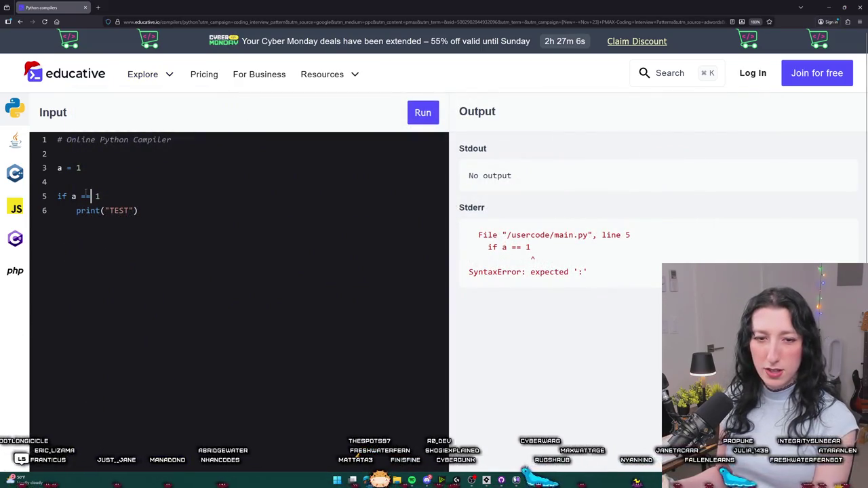
click(106, 196)
text(:)
click(428, 112)
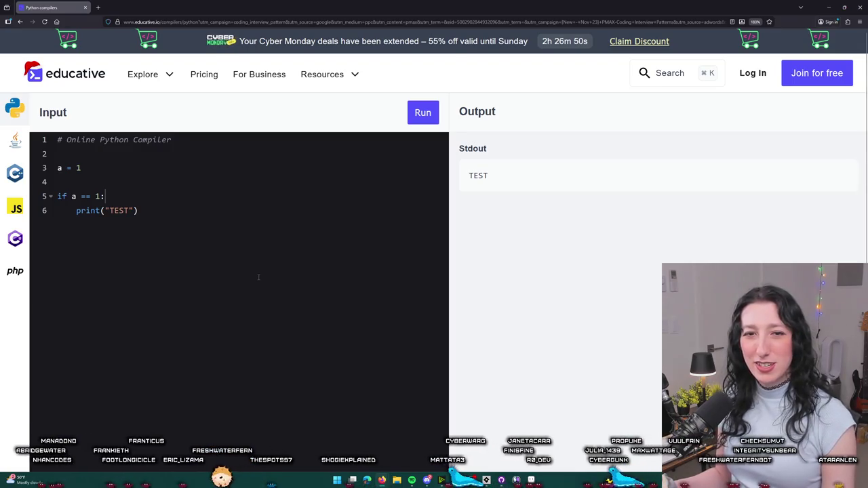
Change a to 0 and run the script again.
click(228, 278)
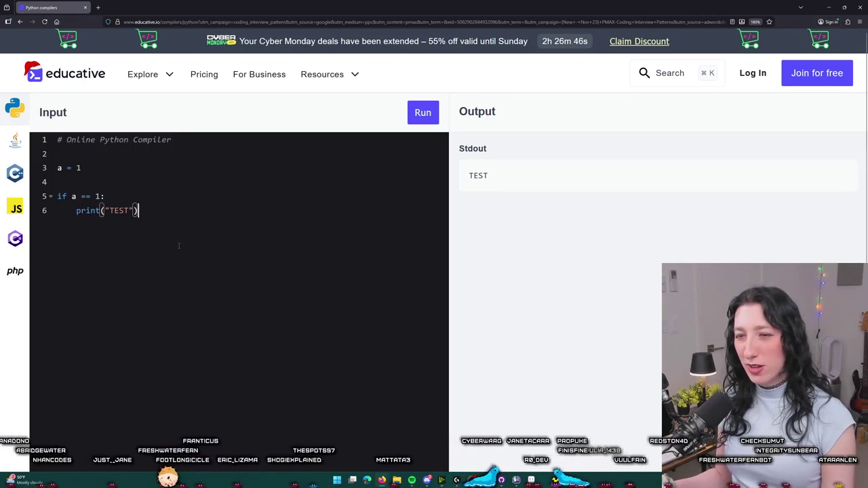
double_click(78, 167)
text(0)
click(422, 111)
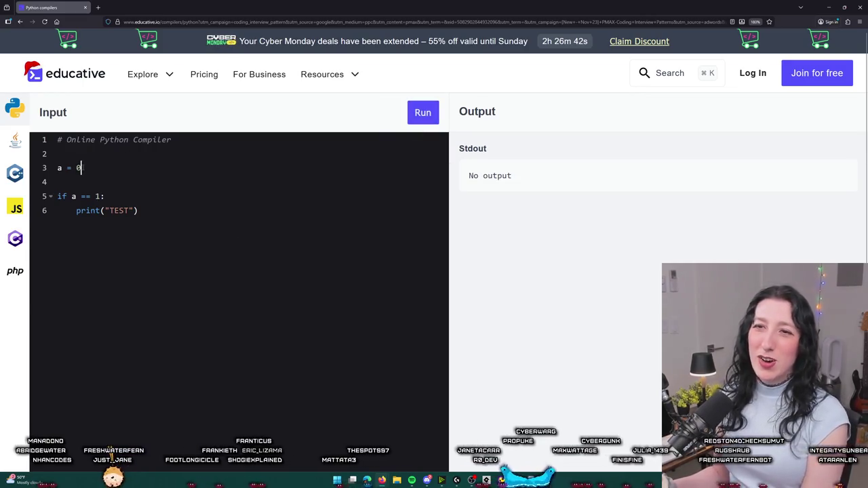
Remove the extra characters after the colon and begin a new if line below the print.
click(165, 197)
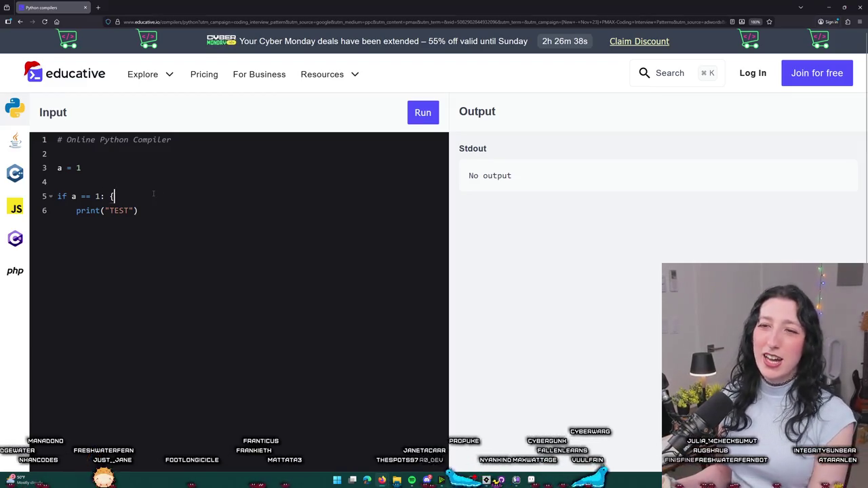
key(BackSpace)
click(185, 249)
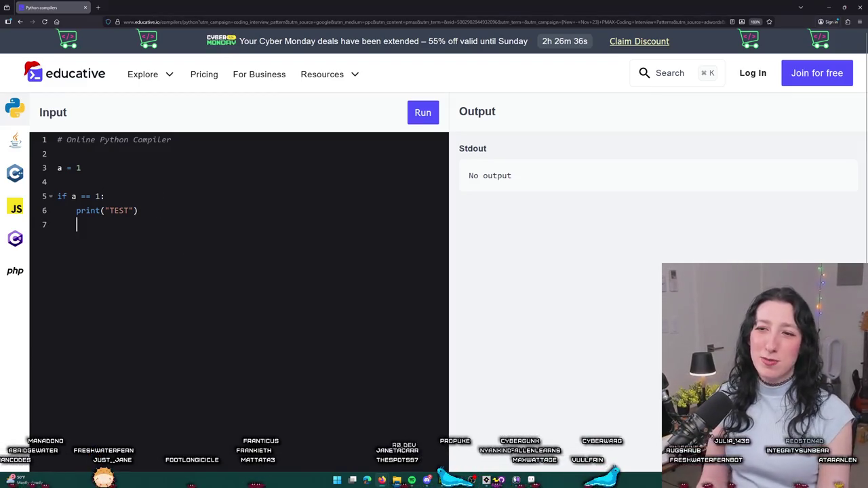
text(if ()
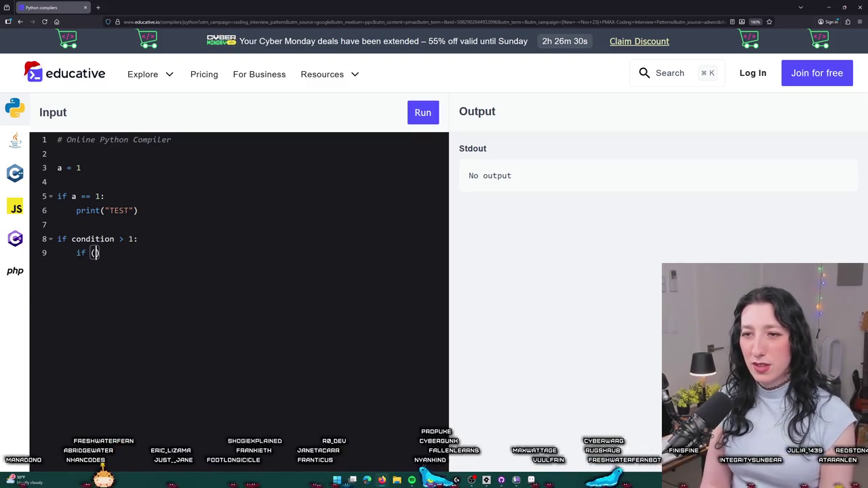
Write a nested if on other_condition with an indented something; statement.
key(BackSpace)
text(other)
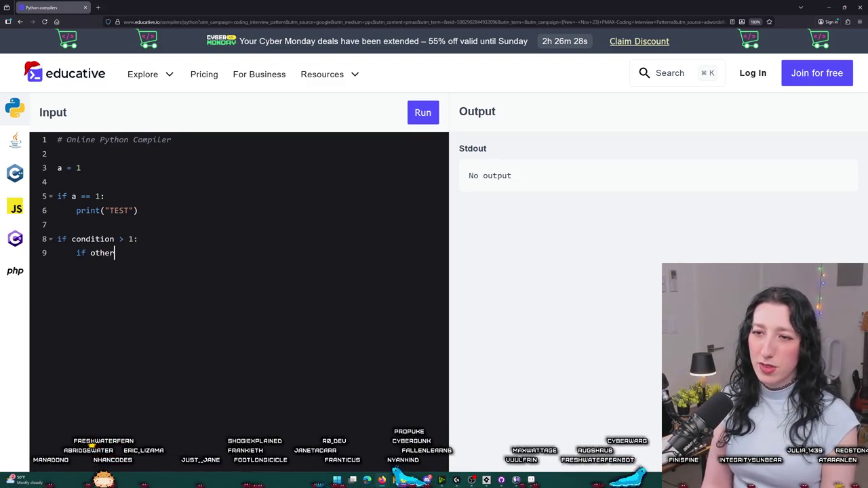
text(_condition <= 5:)
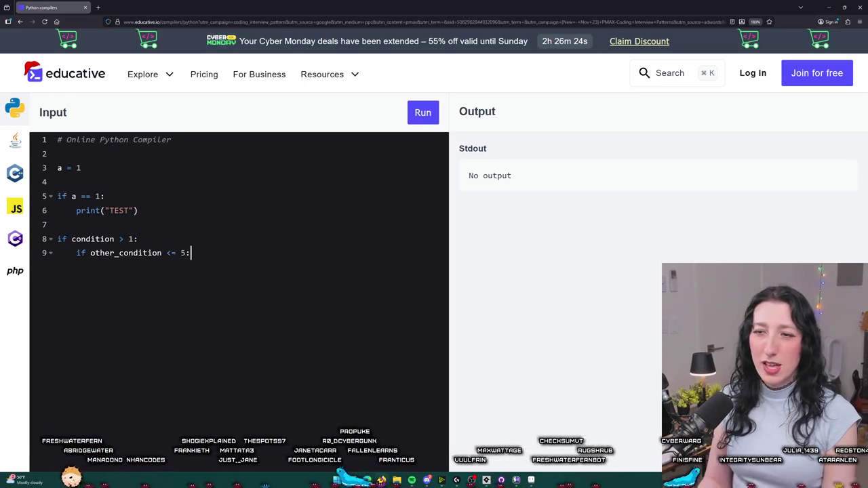
key(Return)
text(s)
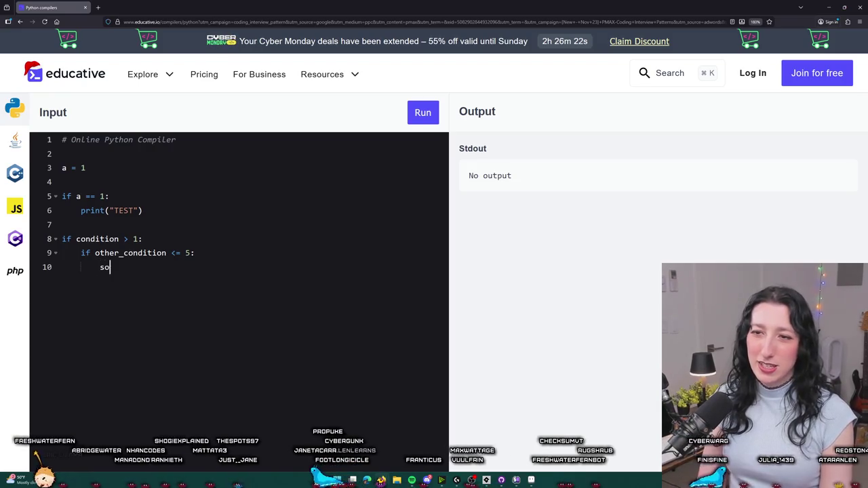
text(omething;)
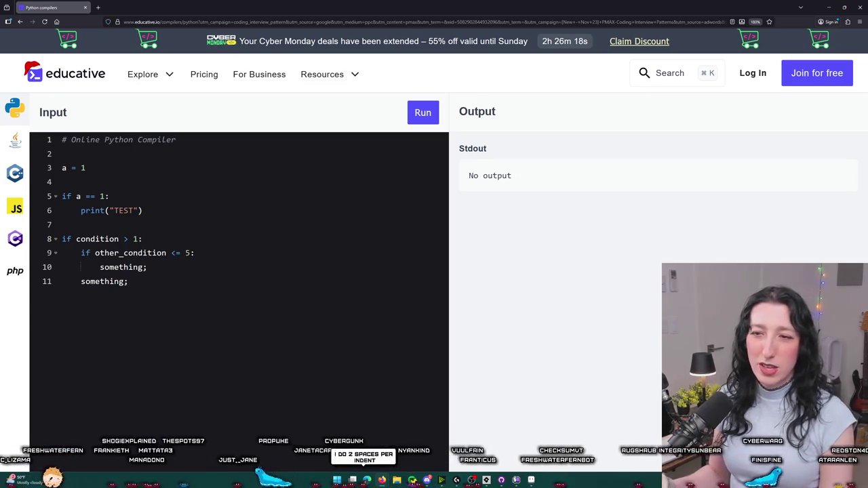
Select the nested and outer if blocks to show their indentation.
drag(68, 253, 238, 267)
click(179, 288)
drag(179, 287, 81, 247)
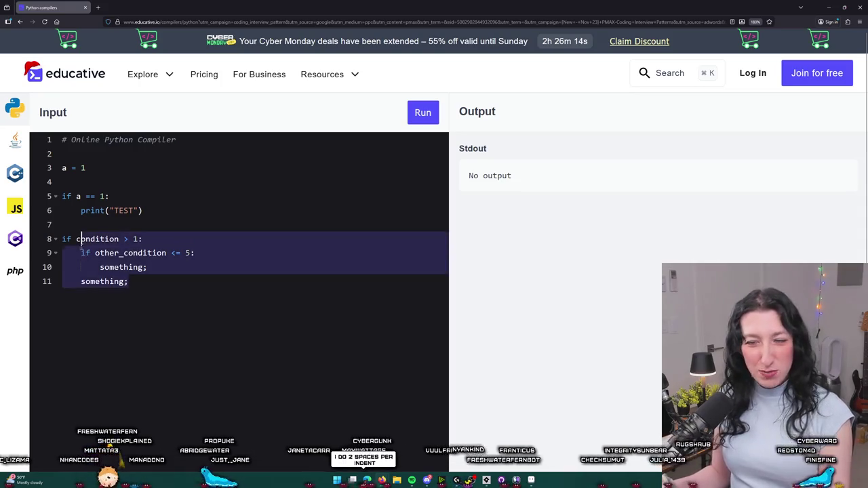
click(174, 270)
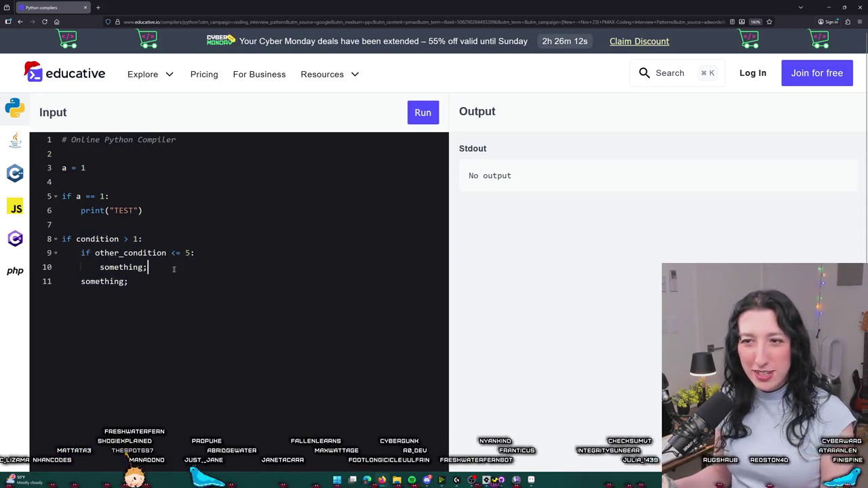
double_click(173, 270)
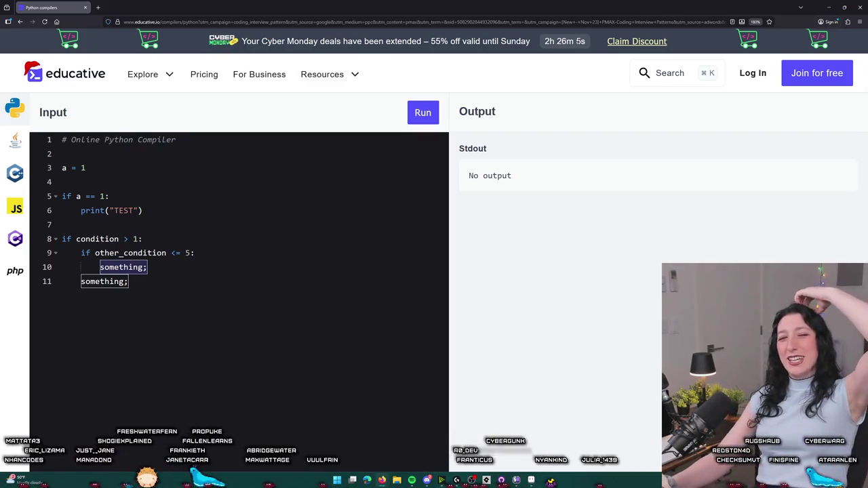
click(300, 238)
mouse_move(80, 281)
mouse_down()
mouse_move(63, 139)
mouse_move(85, 196)
mouse_move(81, 281)
mouse_up()
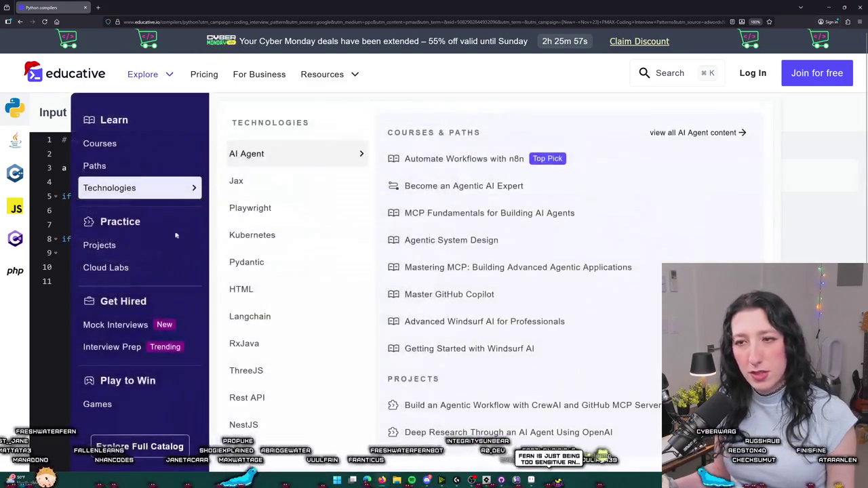
click(167, 278)
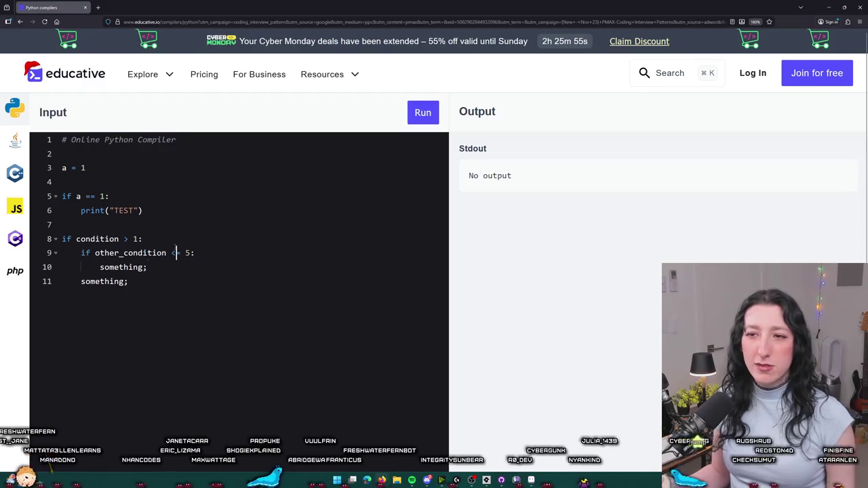
Add { and } braces around the block and parentheses to the line 8 condition.
click(180, 231)
text({)
key(Down)
key(Down)
key(Down)
key(Return)
text(})
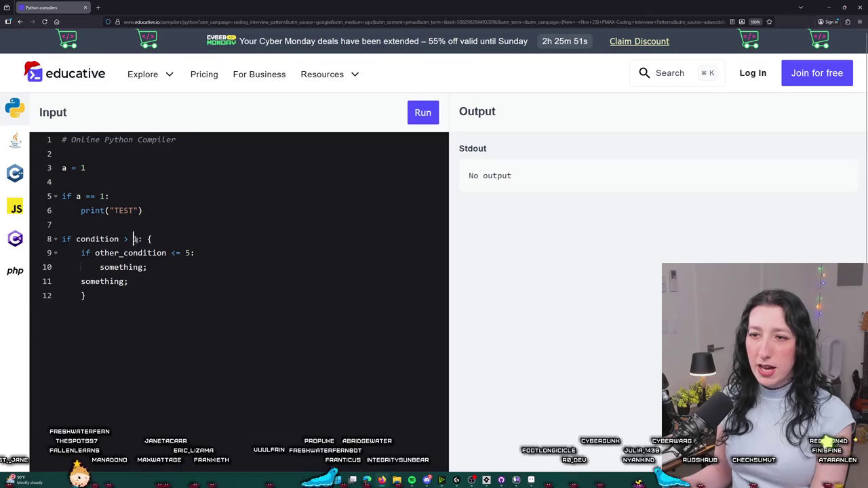
click(137, 238)
text())
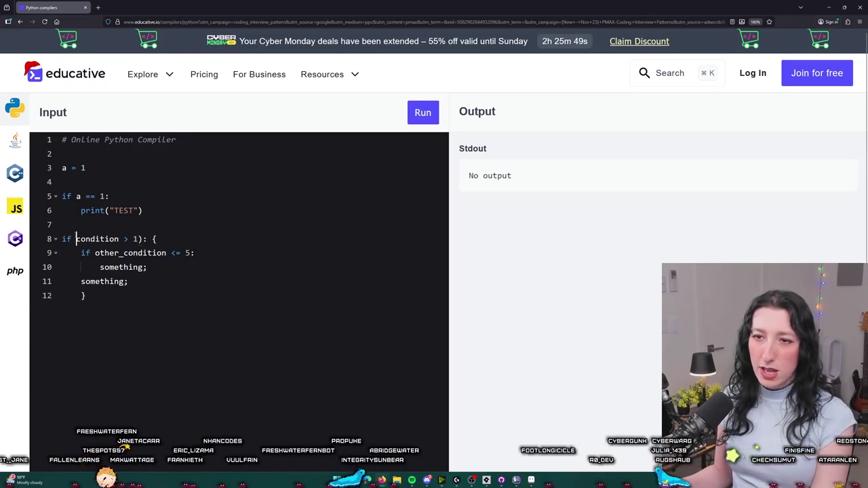
text(()
drag(192, 241, 62, 238)
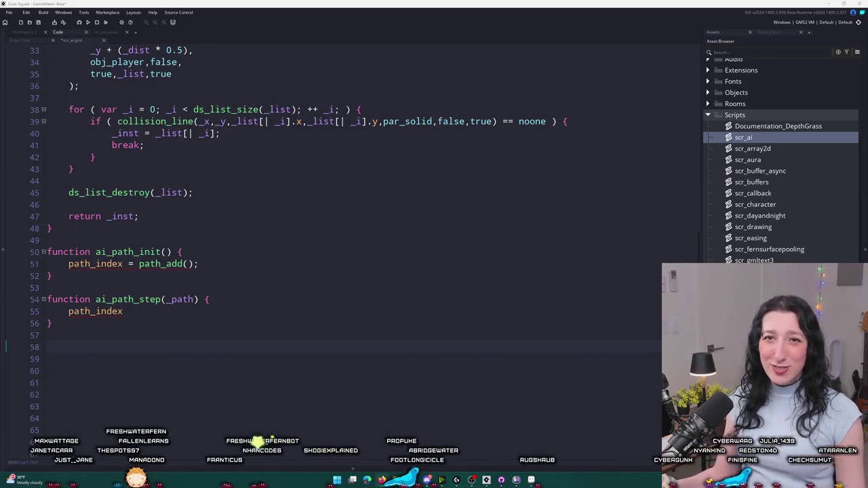
Below ai_path_step, write function ai_path_cleanup() { containing path_delete(path_index);.
click(204, 264)
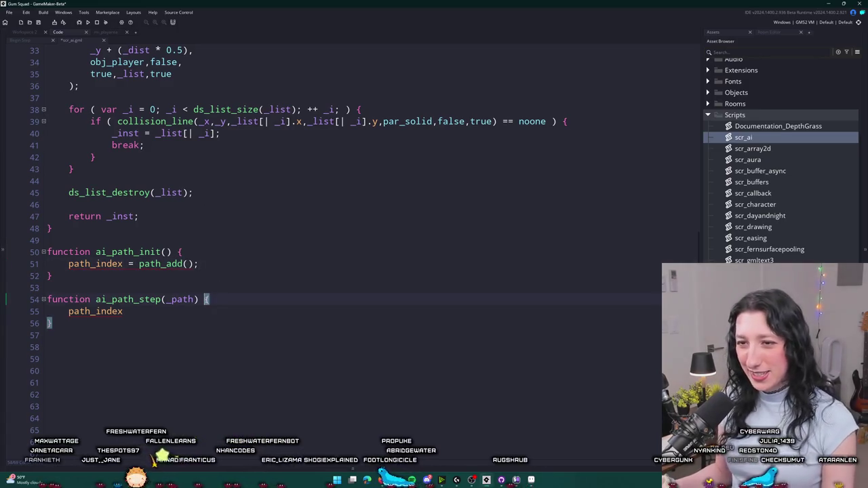
click(91, 252)
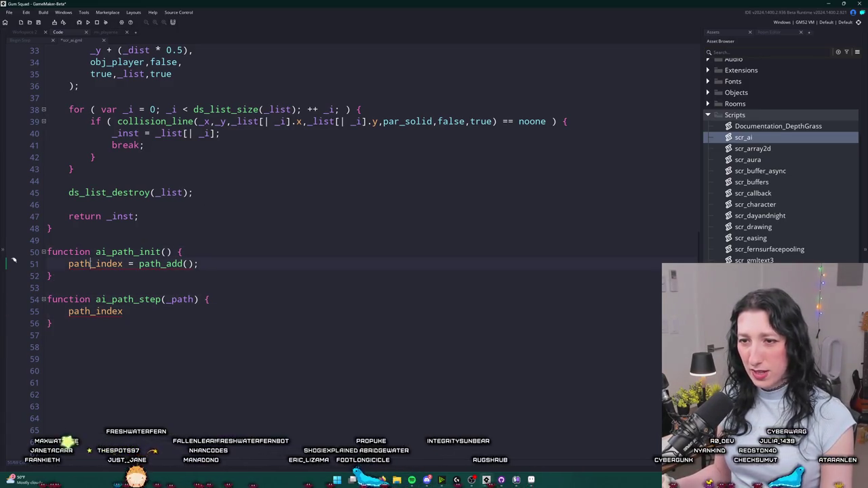
key(Down)
key(Down)
key(Down)
key(End)
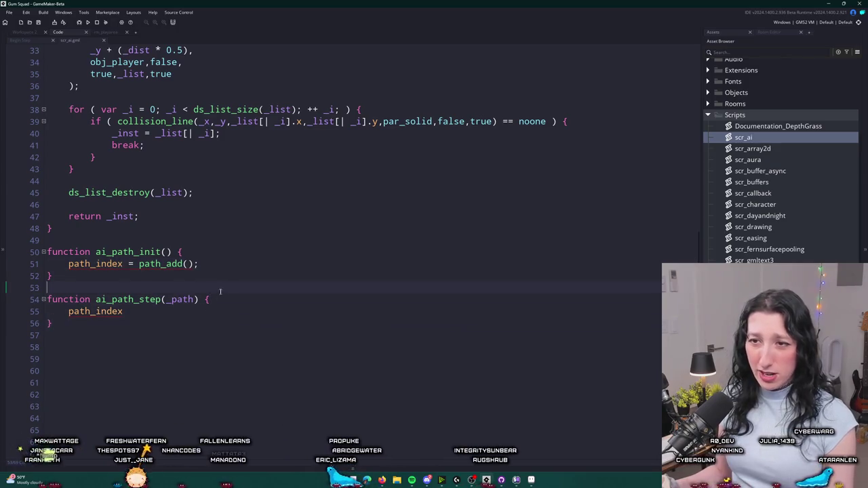
key(Return)
key(Return)
text(function ai_path_cleanup() {)
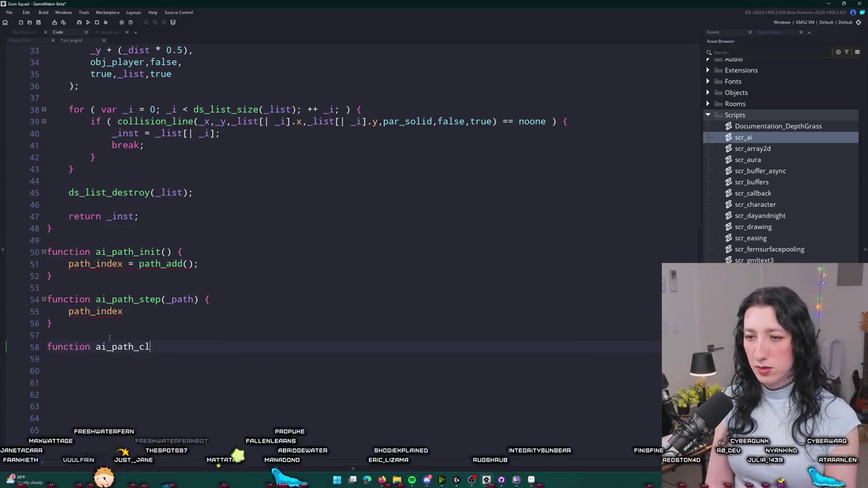
key(Return)
scroll(108, 337, down, 2)
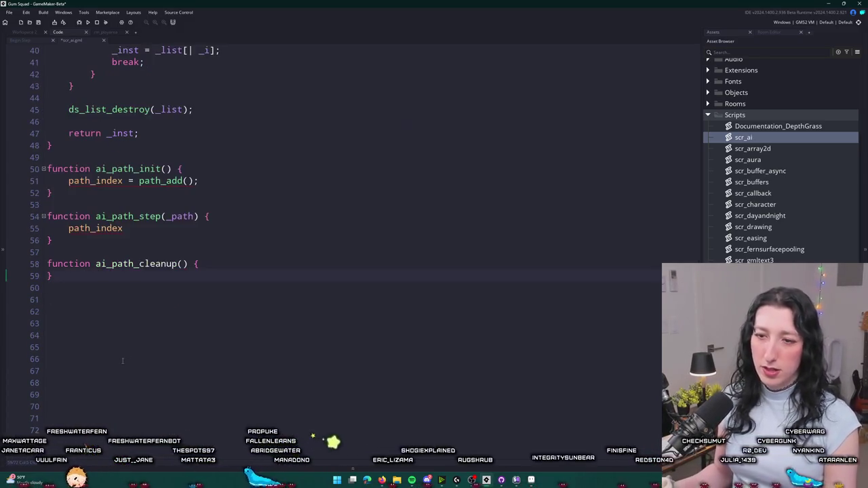
key(Return)
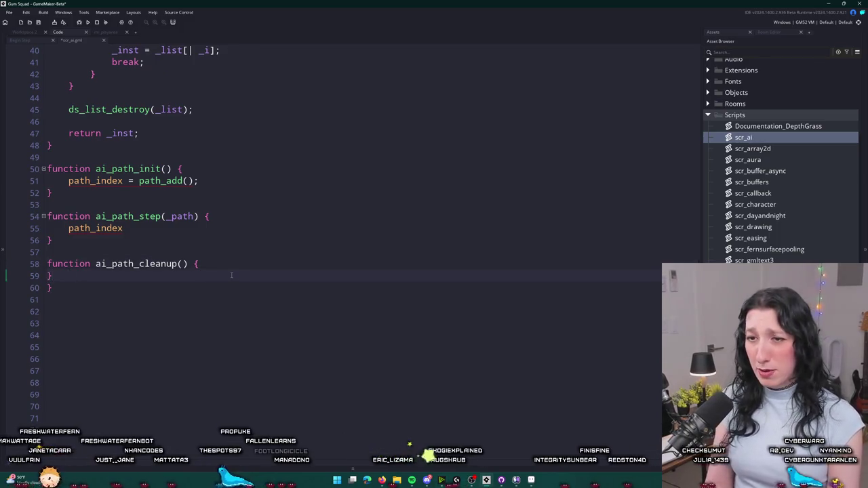
text(path_delete(path_index))
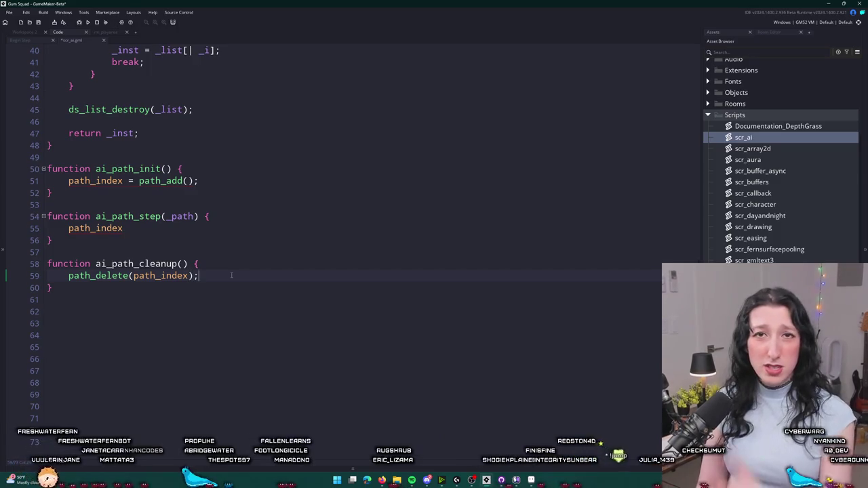
text(;)
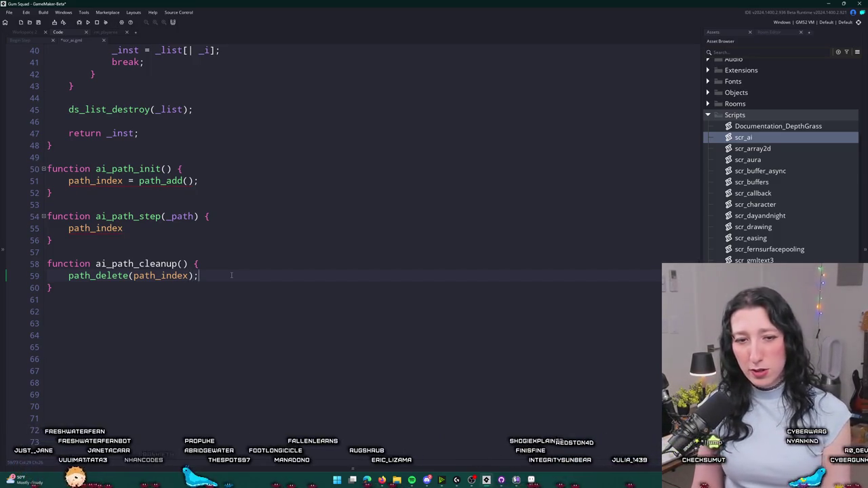
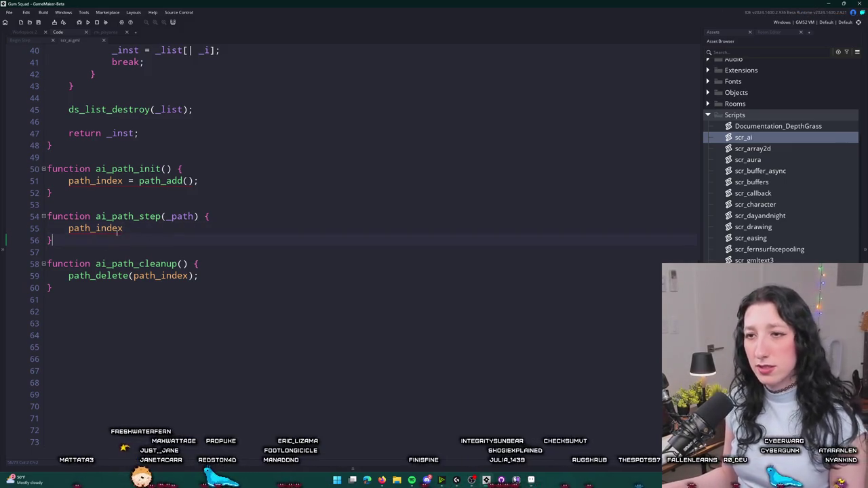
Clear the ai_path_step placeholder and add 'path_step = 0;' to ai_path_init.
click(116, 229)
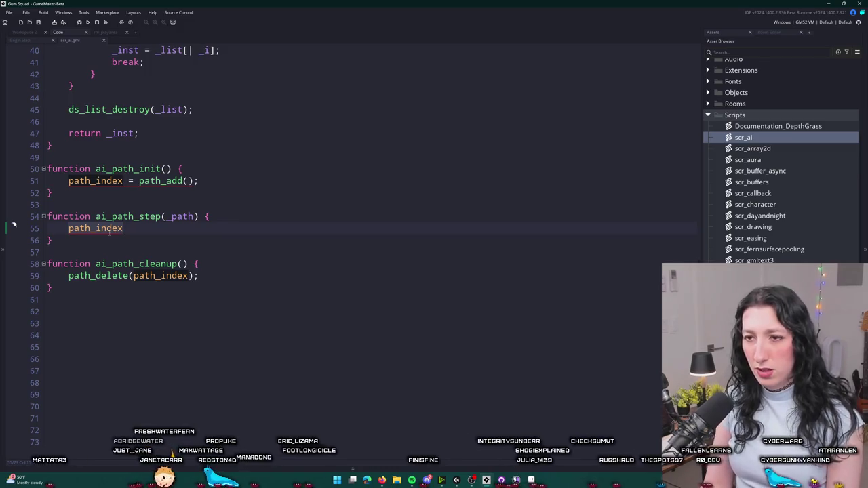
key(BackSpace)
key(BackSpace)
key(BackSpace)
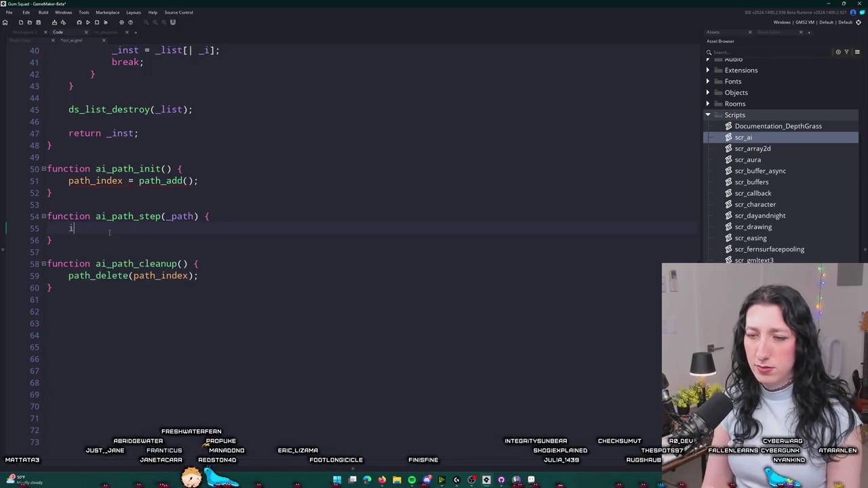
text(if)
key(BackSpace)
key(BackSpace)
text(poi)
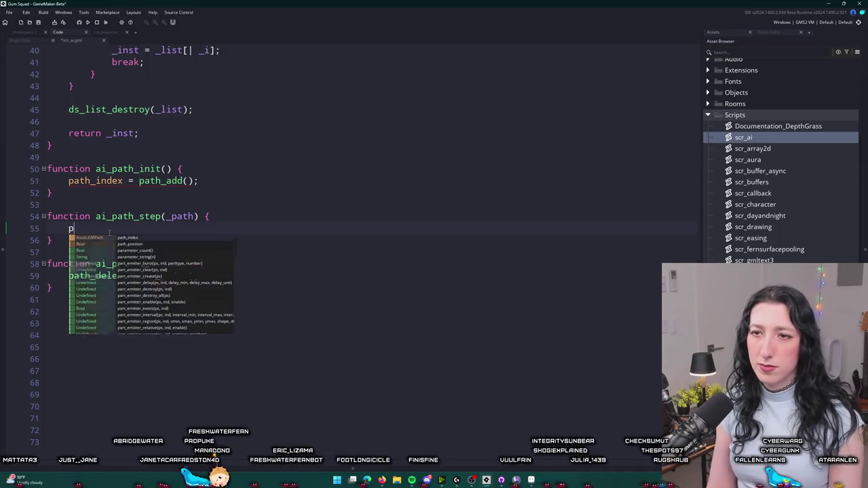
key(BackSpace)
key(BackSpace)
key(BackSpace)
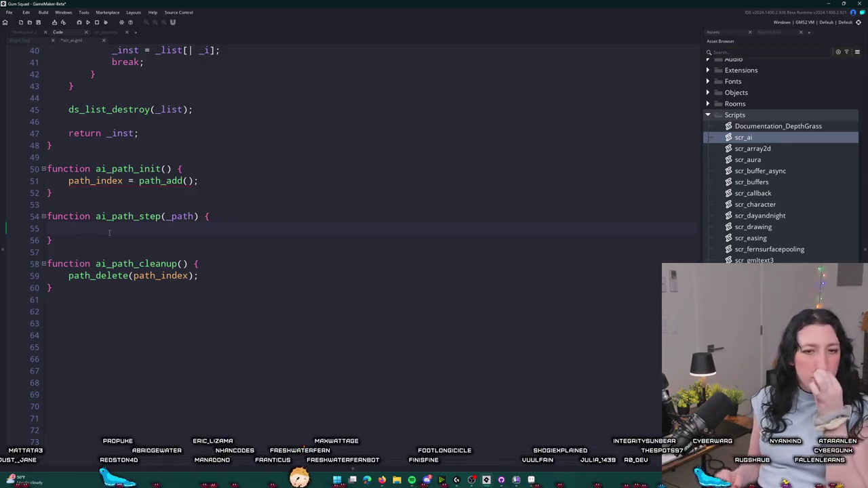
click(208, 177)
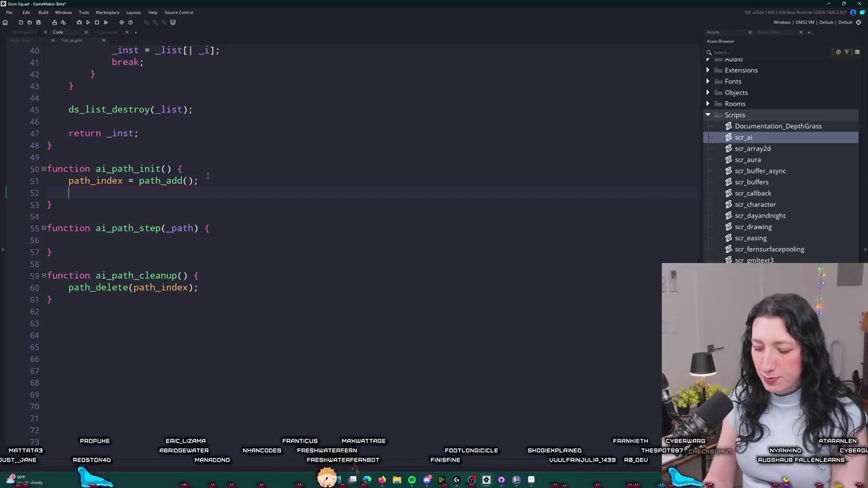
key(Return)
text(path_step = 0;)
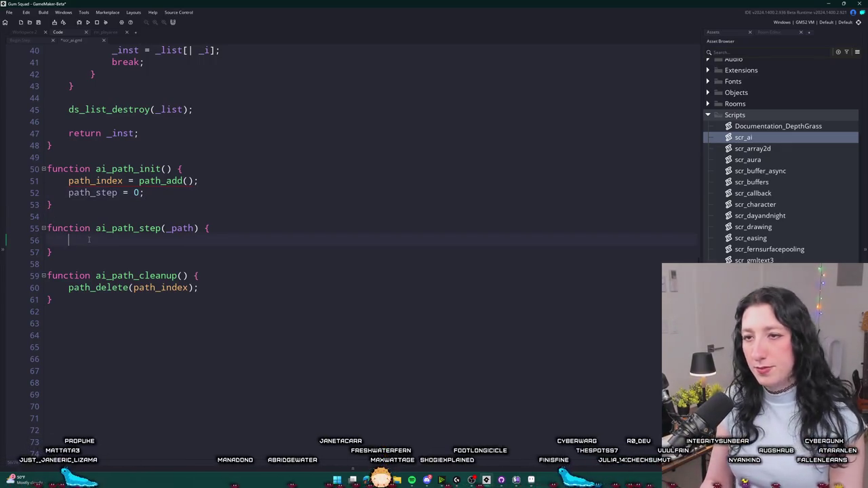
Start a path_get_point_x call in ai_path_step with _path as its argument.
key(Return)
key(BackSpace)
text(l)
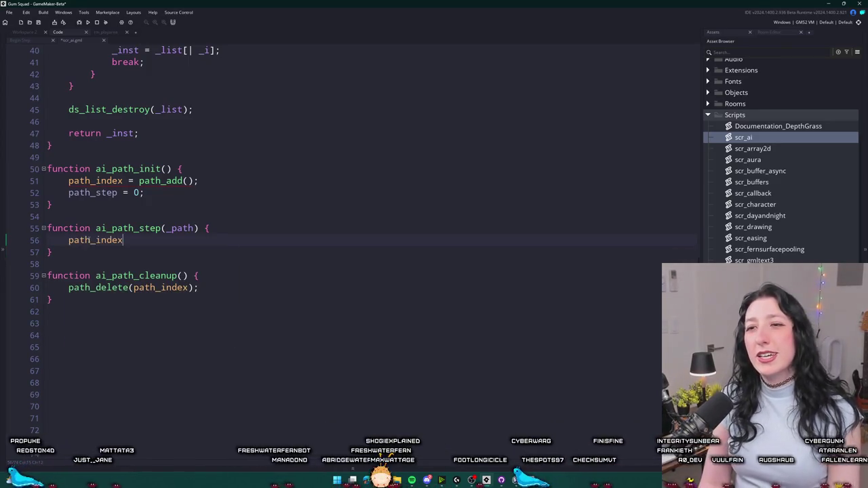
key(ctrl+BackSpace)
text(path_get_a)
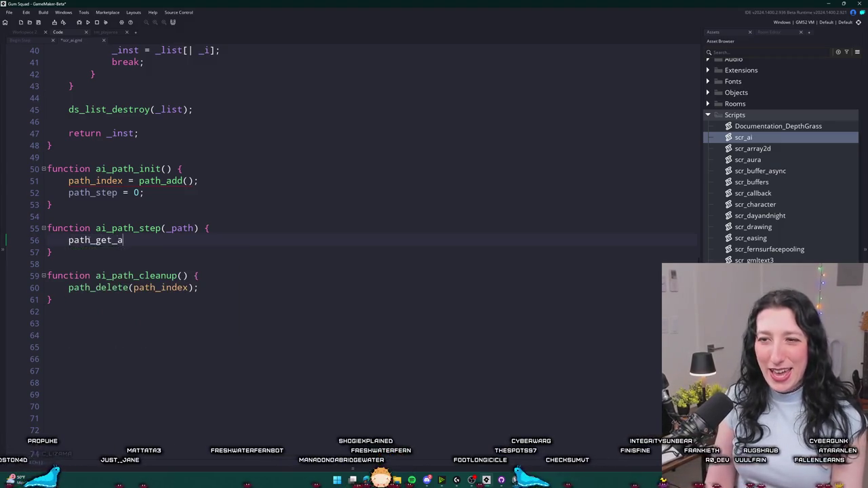
key(Down)
key(Down)
key(Return)
text(_path)
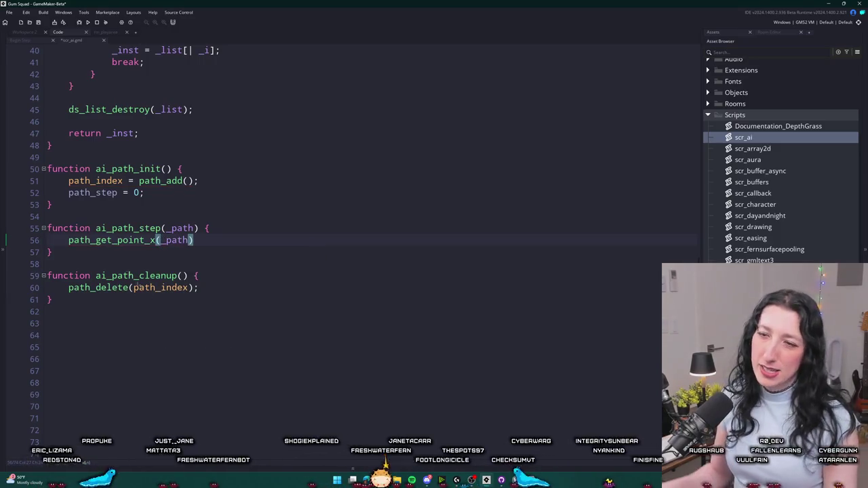
Drop the _path parameter and make the call path_get_point_x(path_index, path_step).
double_click(174, 227)
key(BackSpace)
click(167, 240)
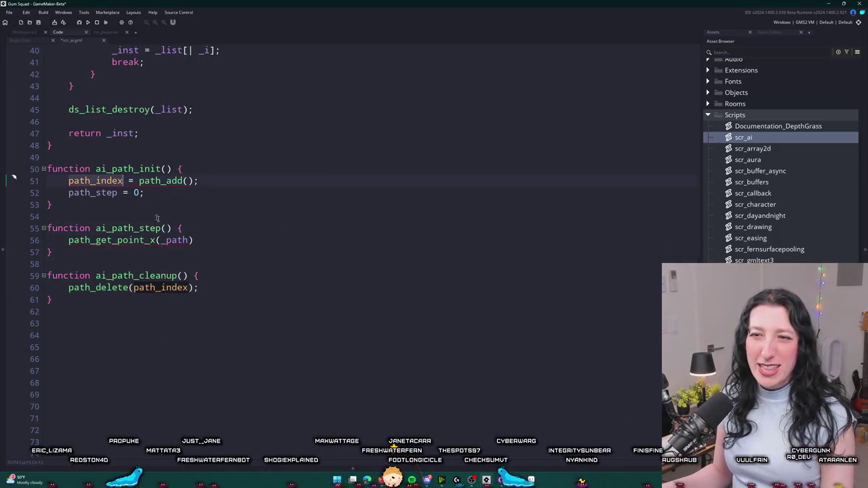
double_click(174, 240)
text(path_index)
click(235, 240)
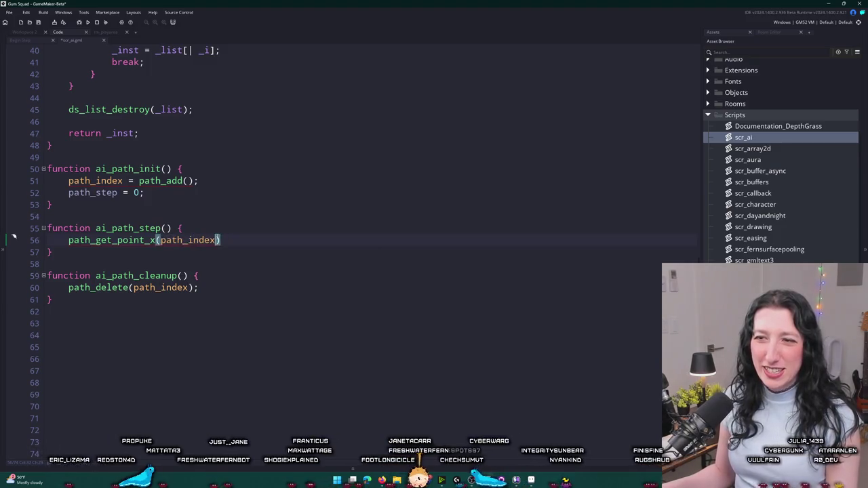
text(,)
key(BackSpace)
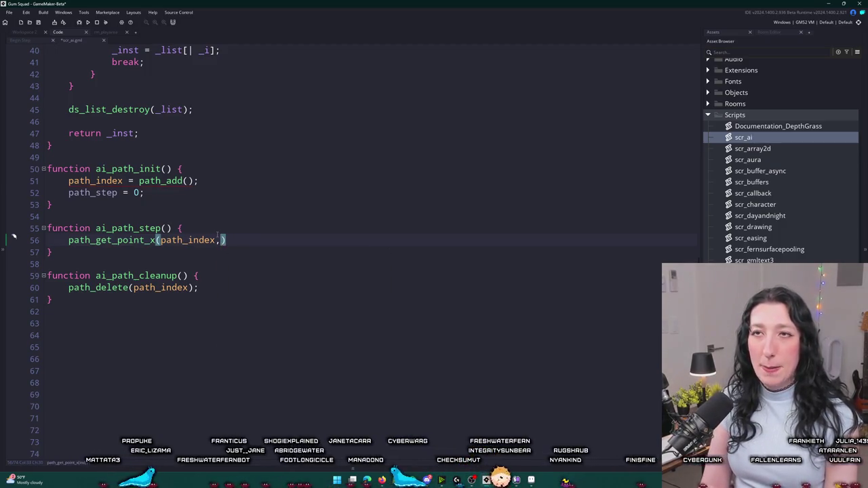
text(path_step)
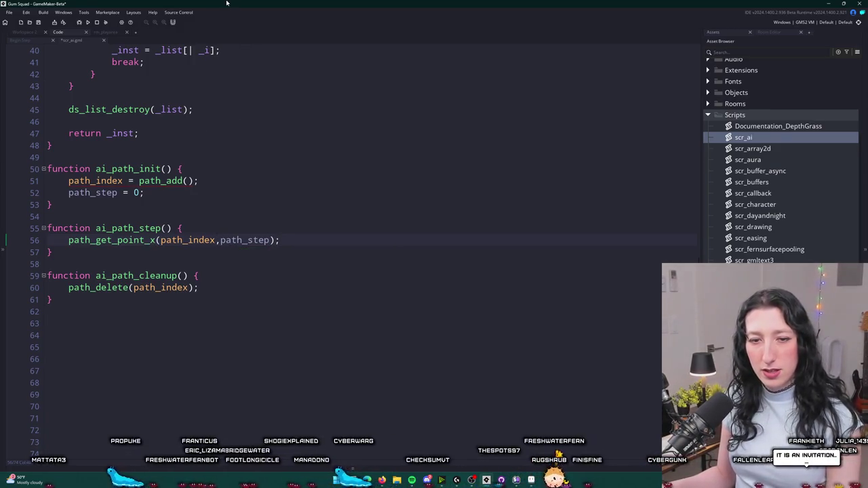
Duplicate the lookup as a path_get_point_y line and add a 'var _x, _y;' line above.
scroll(236, 202, down, 1)
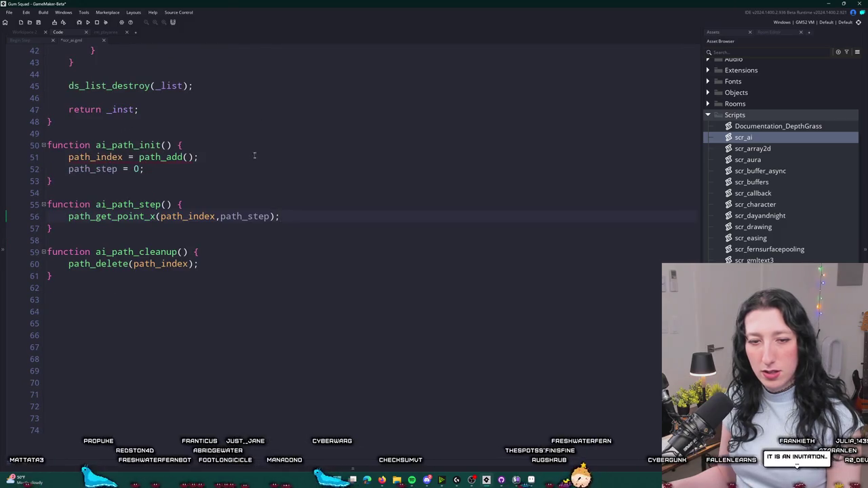
key(ctrl+d)
text(y)
key(ctrl+space)
key(Escape)
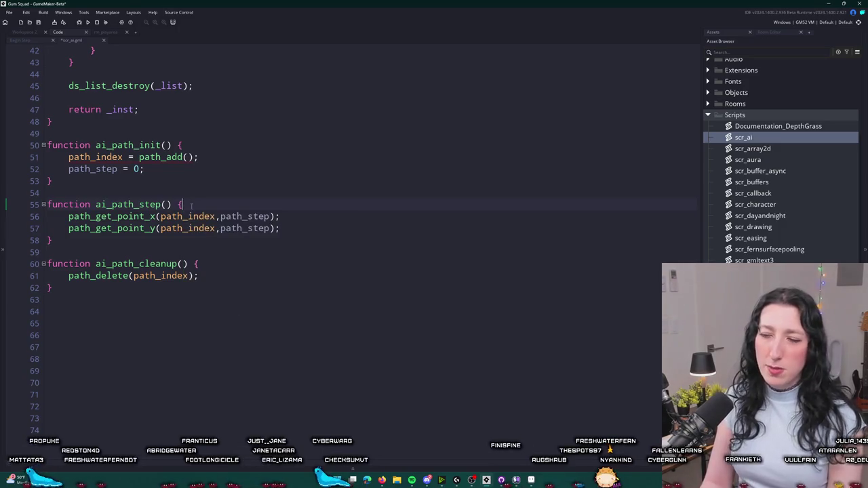
key(Return)
key(BackSpace)
key(Return)
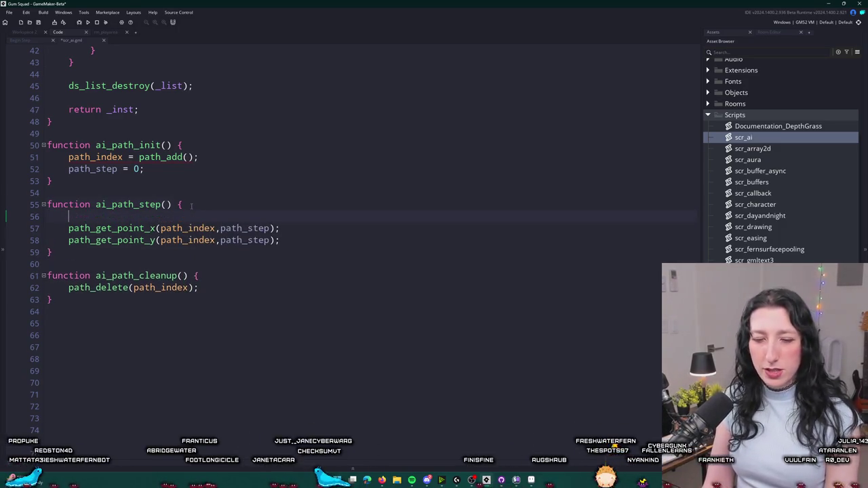
text(var)
key(BackSpace)
key(BackSpace)
key(BackSpace)
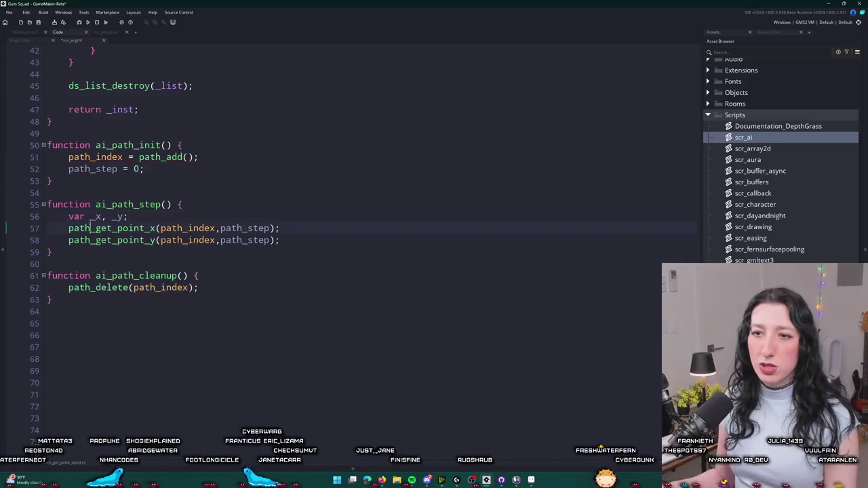
Assign the lookups with '_x = ' and '_y = ' and open a line below them.
double_click(95, 216)
key(ctrl+c)
click(69, 228)
key(ctrl+v)
text(=)
double_click(116, 216)
key(ctrl+v)
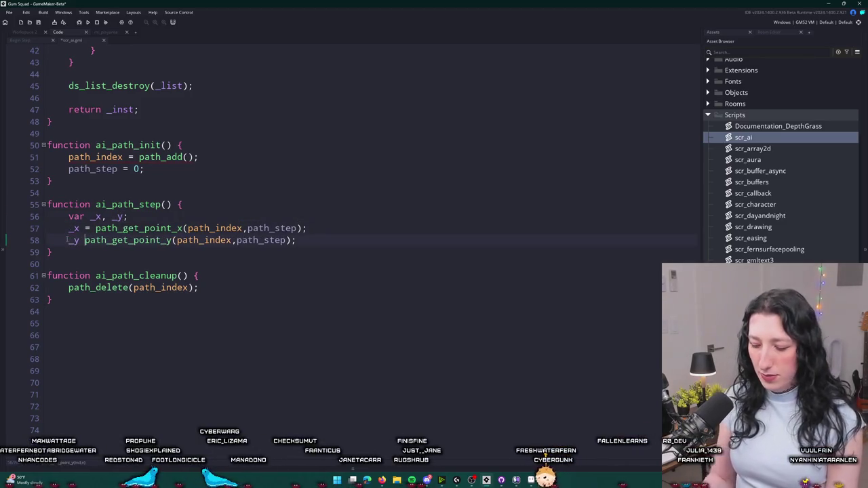
text(=)
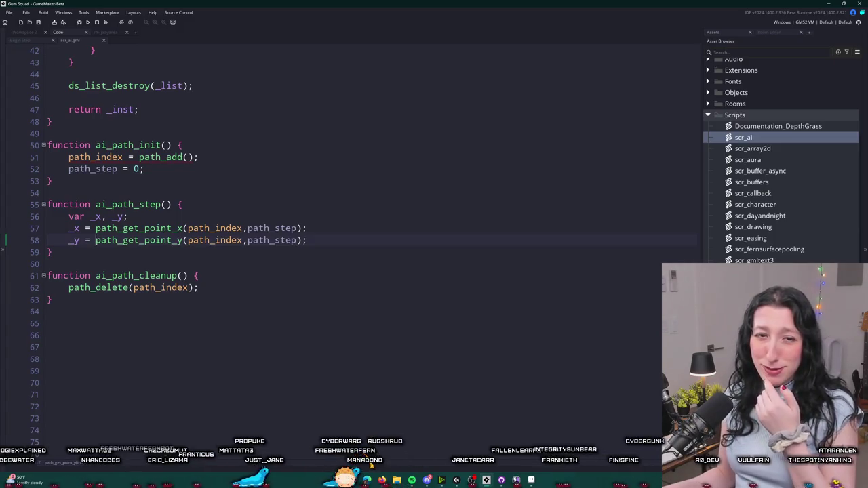
click(361, 229)
click(371, 210)
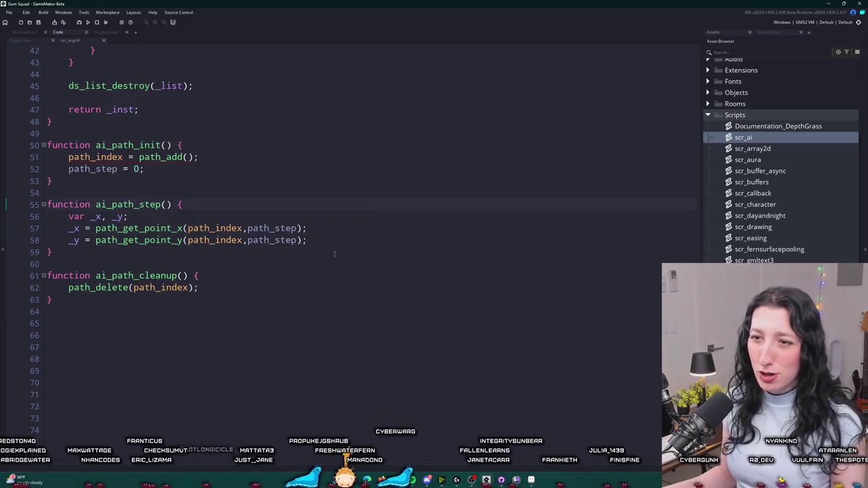
click(352, 229)
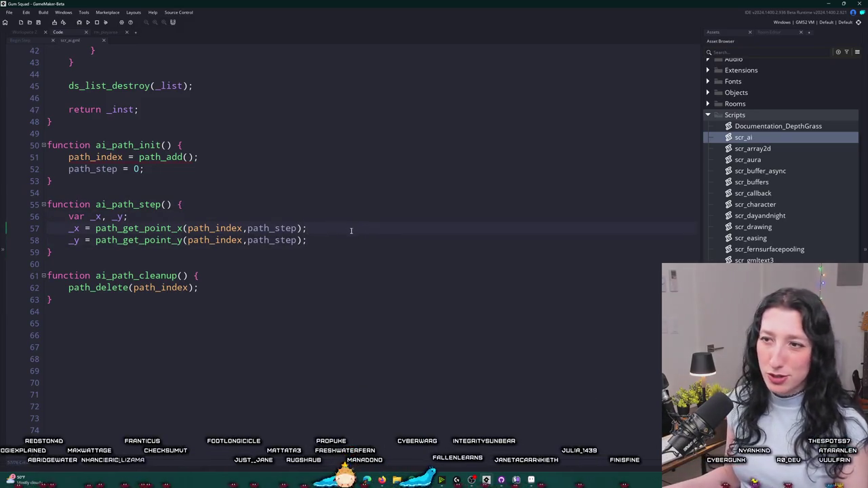
click(345, 238)
key(Return)
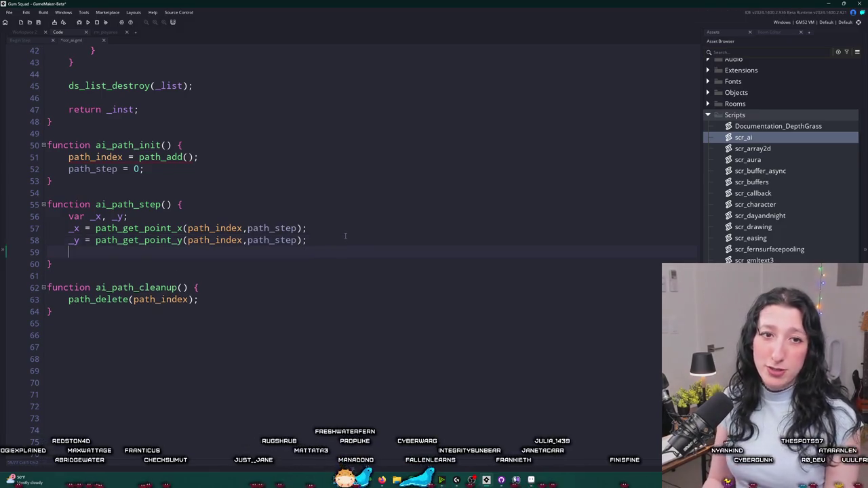
Begin a move_input_vector.x assignment below the _x and _y lookups.
key(Return)
key(Return)
key(BackSpace)
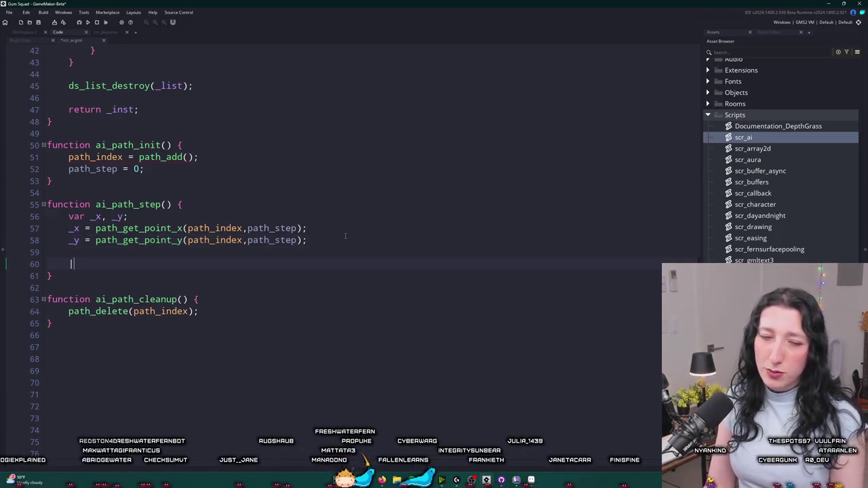
text(ai)
key(BackSpace)
key(BackSpace)
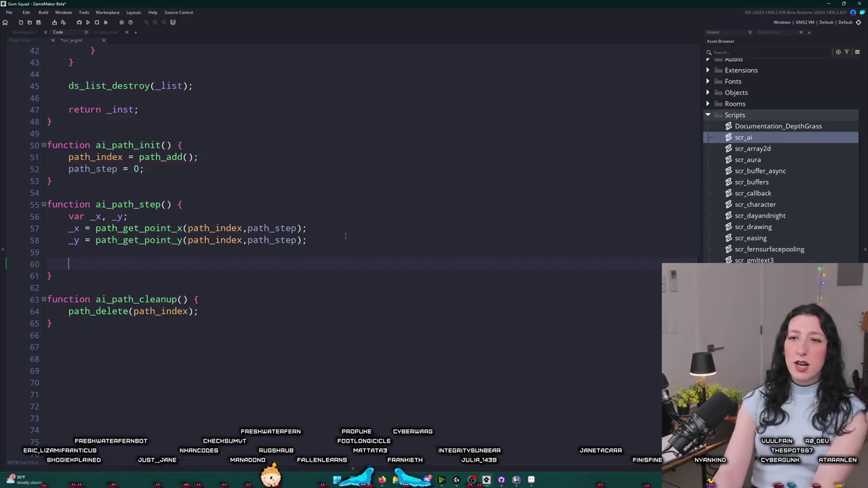
text(move_inp)
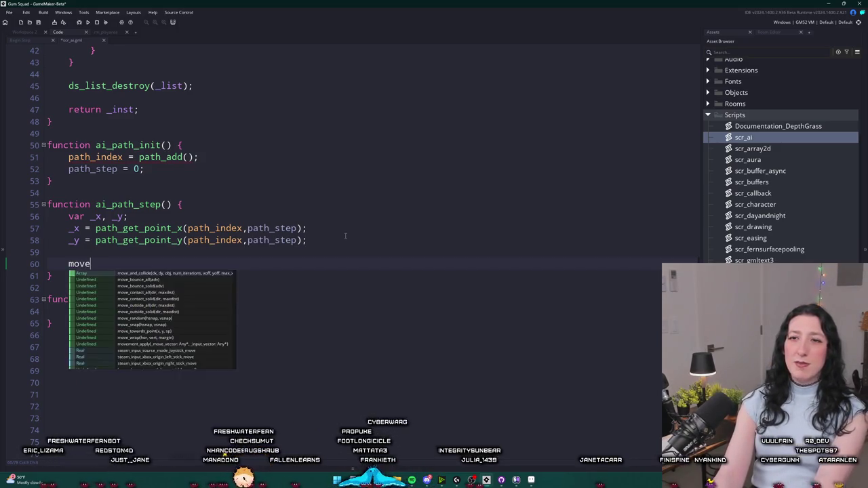
key(BackSpace)
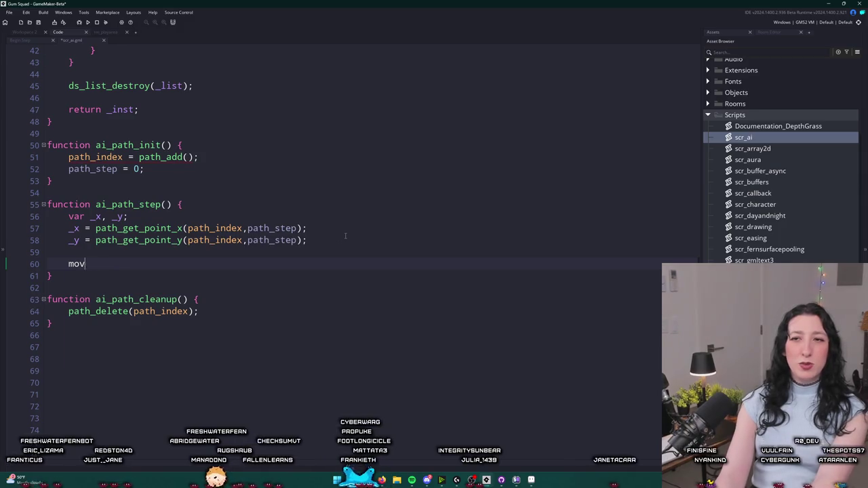
text(e_input_)
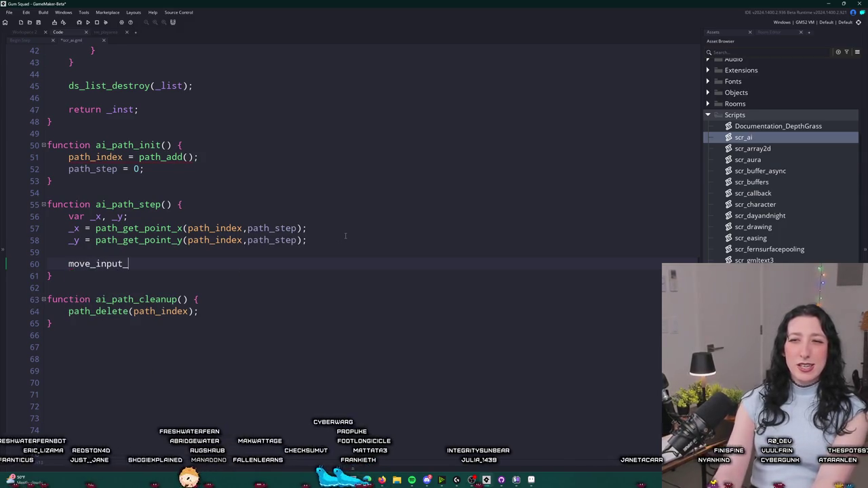
text(vector(_)
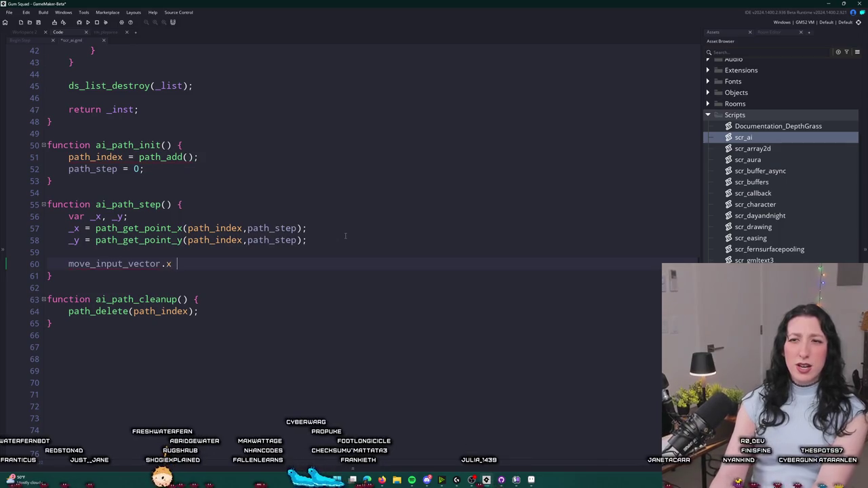
key(BackSpace)
key(BackSpace)
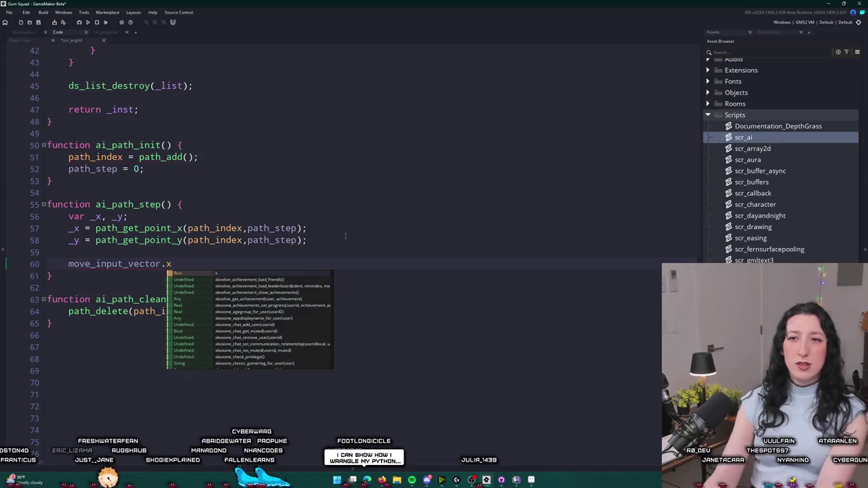
key(Escape)
key(Home)
key(Return)
key(Up)
key(BackSpace)
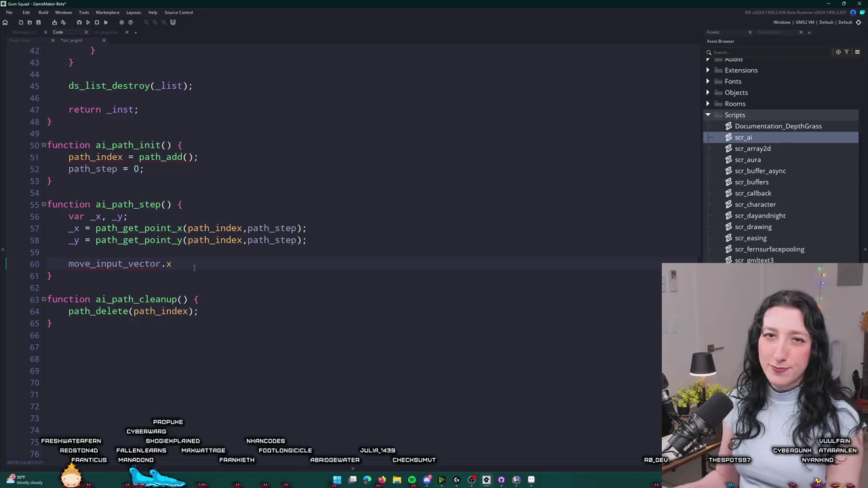
Complete the line as move_input_vector.x = sign(_x - x);.
key(BackSpace)
text(_dre)
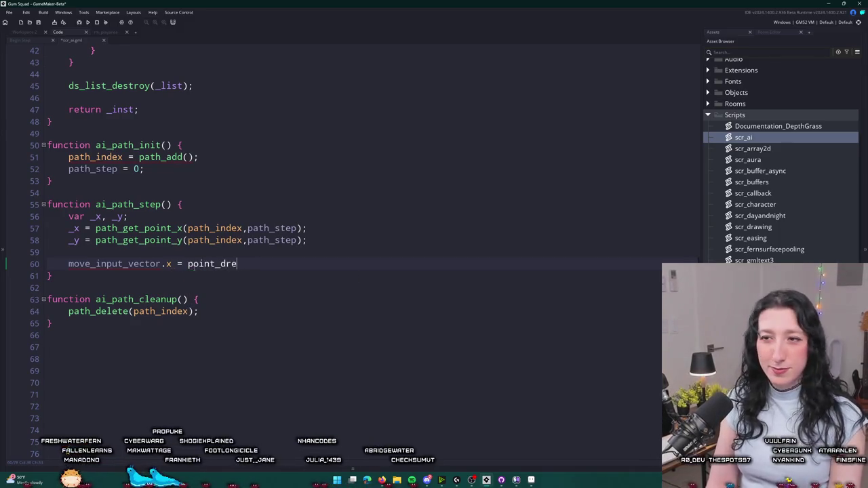
key(BackSpace)
key(BackSpace)
text(irection)
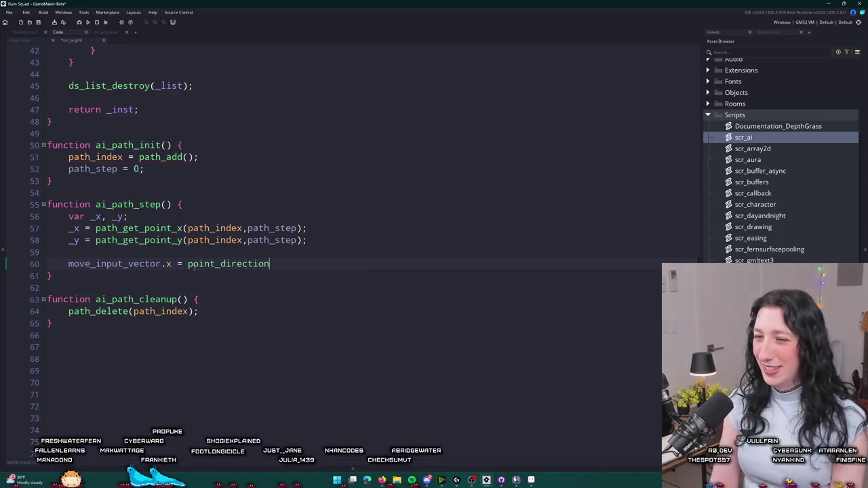
key(BackSpace)
key(BackSpace)
key(BackSpace)
key(BackSpace)
key(BackSpace)
key(BackSpace)
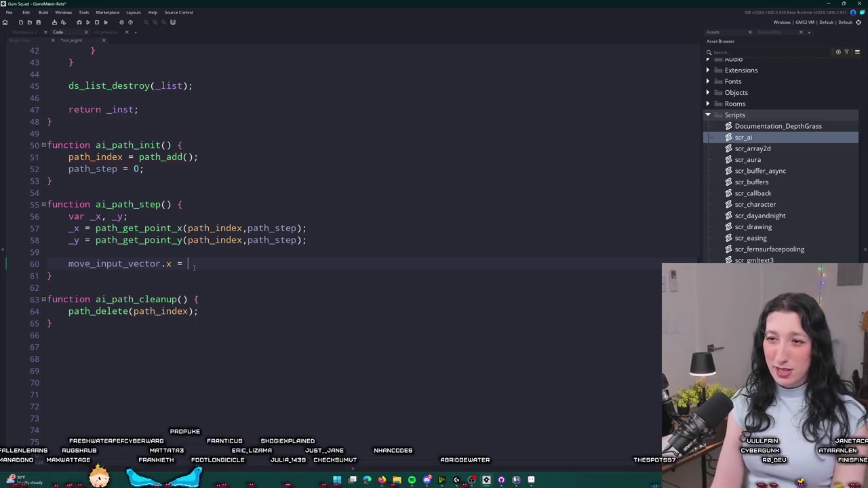
text(-x;)
click(192, 263)
key(BackSpace)
text(_x;)
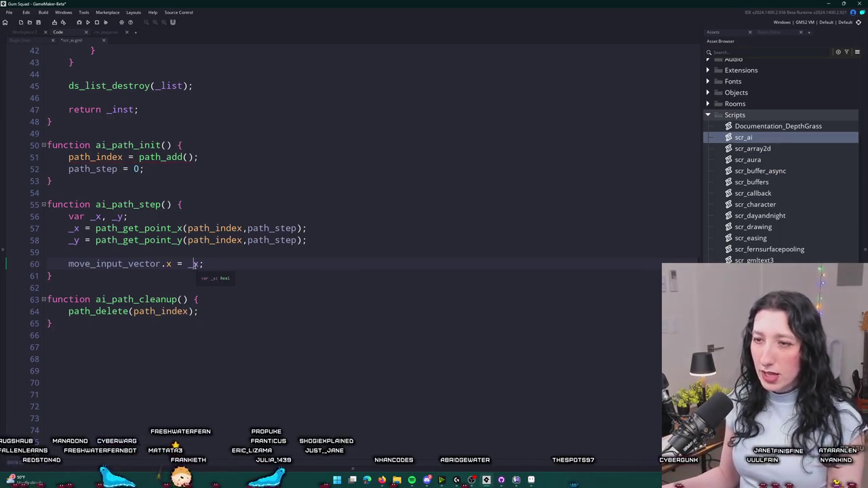
click(188, 264)
text(sign()
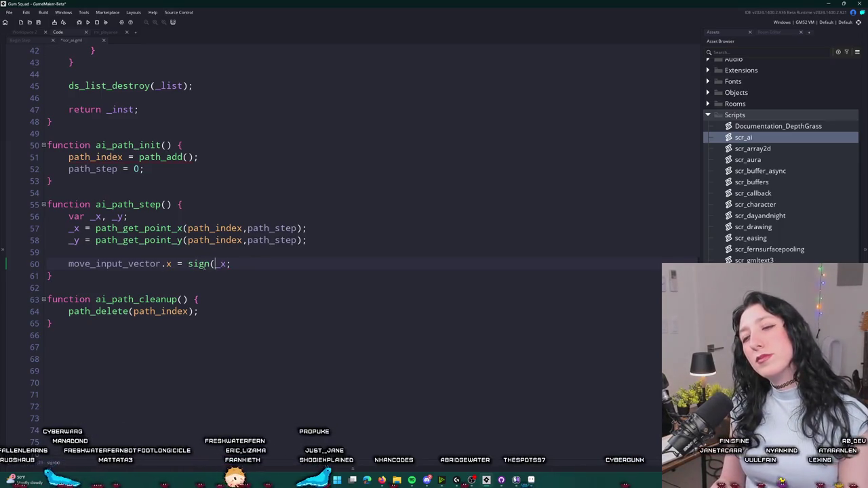
click(68, 252)
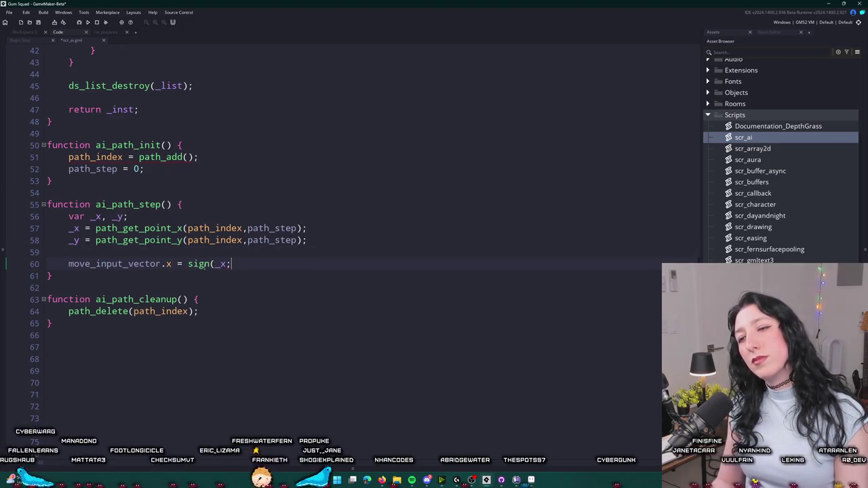
text(- x))
Duplicate it into move_input_vector.y = sign(_y - y);.
click(215, 264)
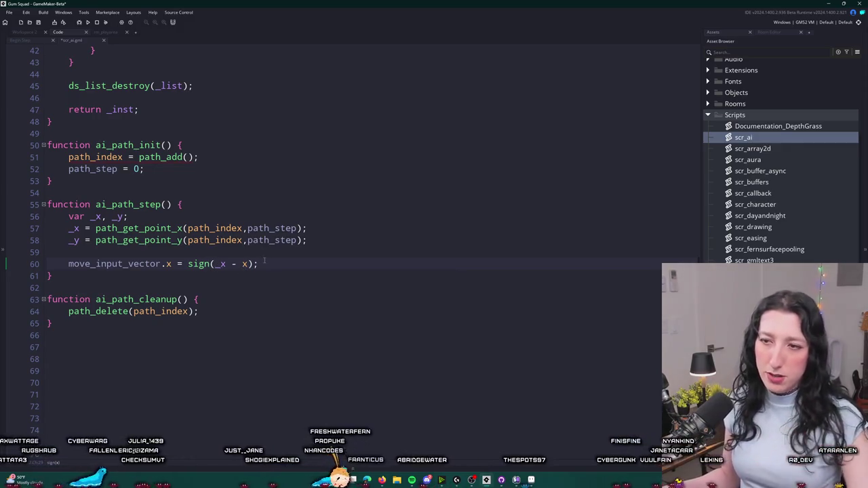
key(ctrl+d)
double_click(168, 275)
text(y)
key(Escape)
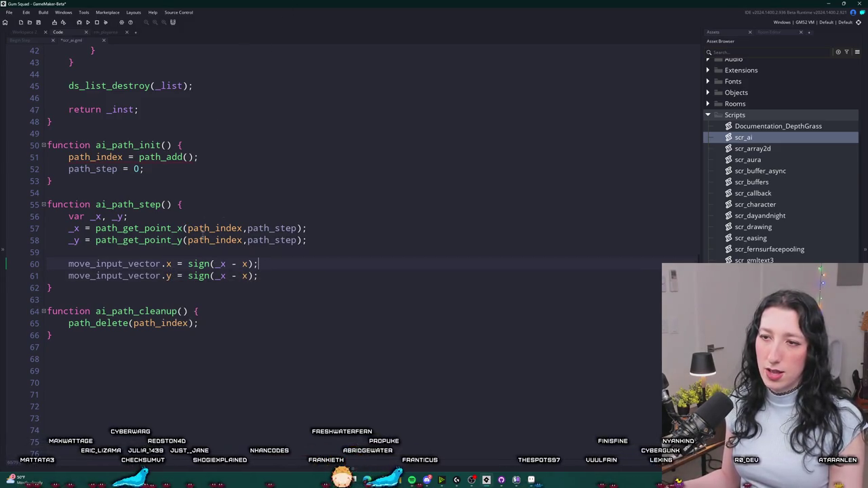
click(221, 276)
key(Delete)
text(y)
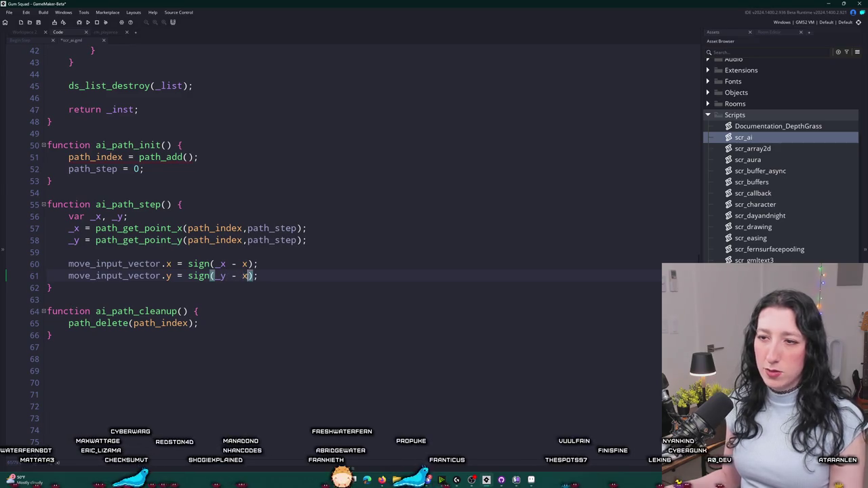
double_click(245, 275)
text(y)
Try swapping _x for the pasted path point lookup, then undo it.
click(296, 228)
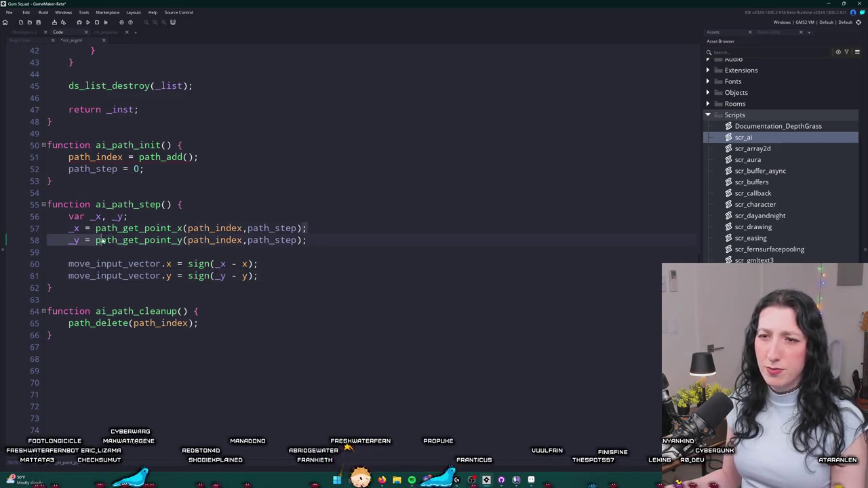
click(222, 264)
double_click(222, 264)
key(ctrl+v)
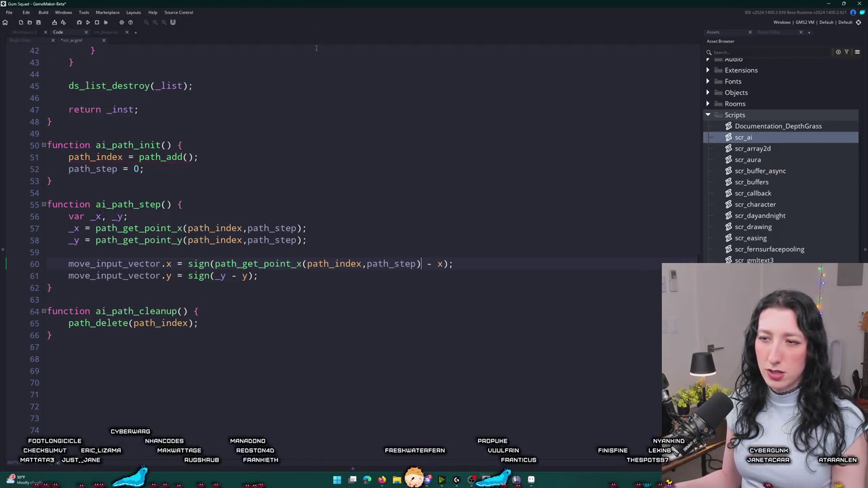
key(ctrl+z)
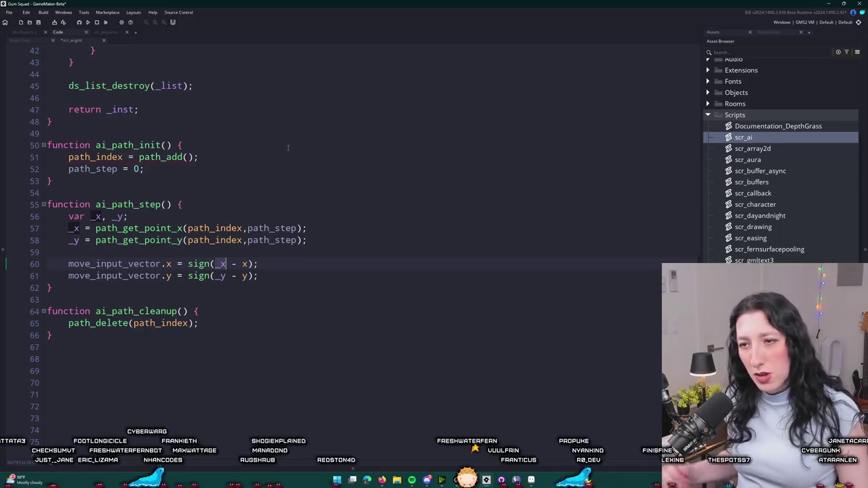
Add blank lines after the direction lines and below 'var _x, _y;'.
click(281, 277)
key(Return)
key(Return)
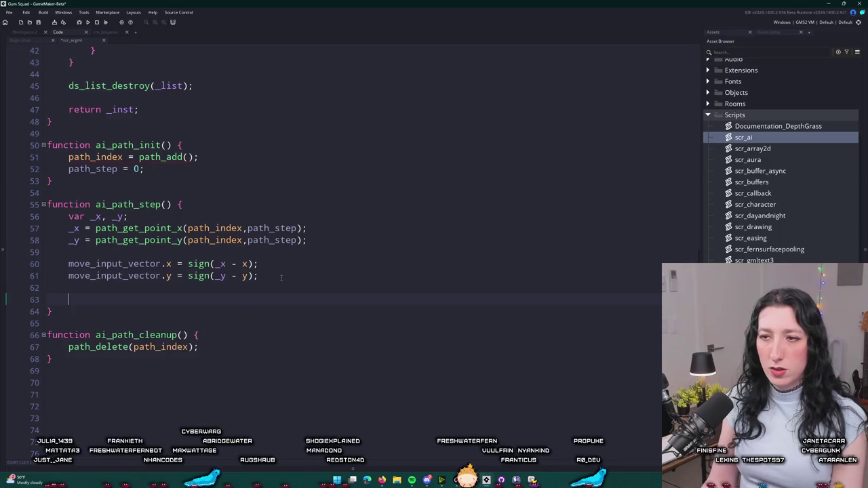
text(if )
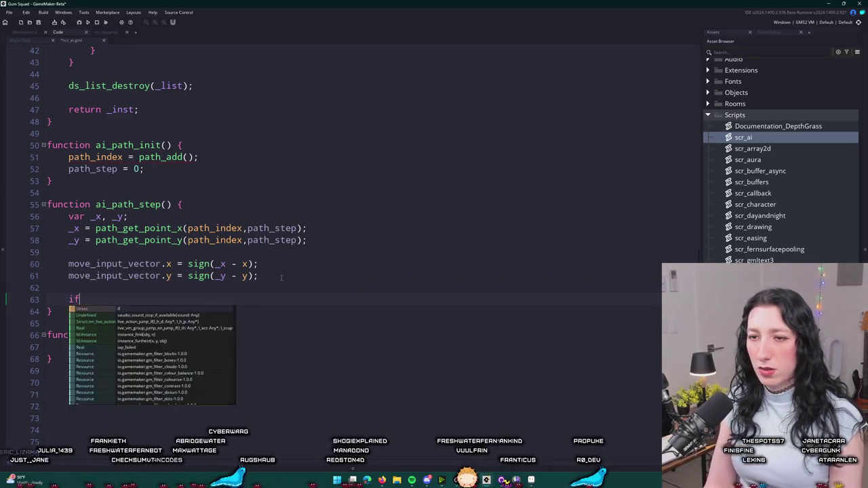
text(()
key(BackSpace)
key(BackSpace)
key(BackSpace)
key(BackSpace)
key(BackSpace)
key(BackSpace)
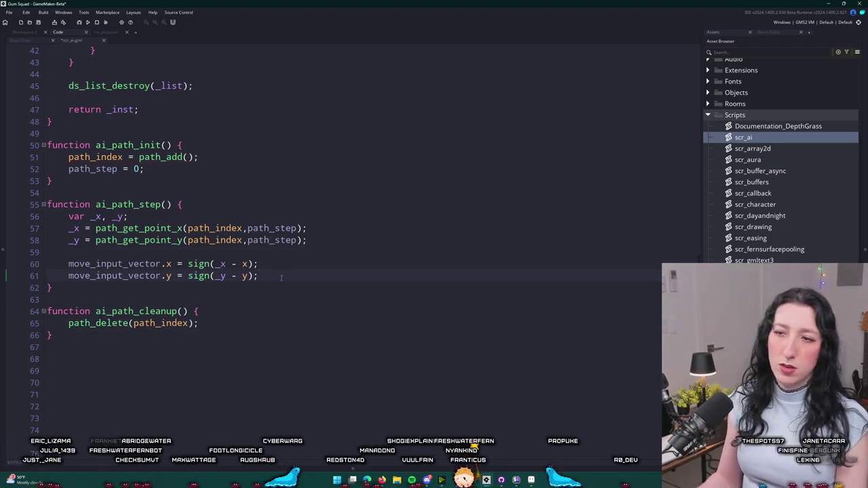
click(280, 217)
key(Return)
key(Return)
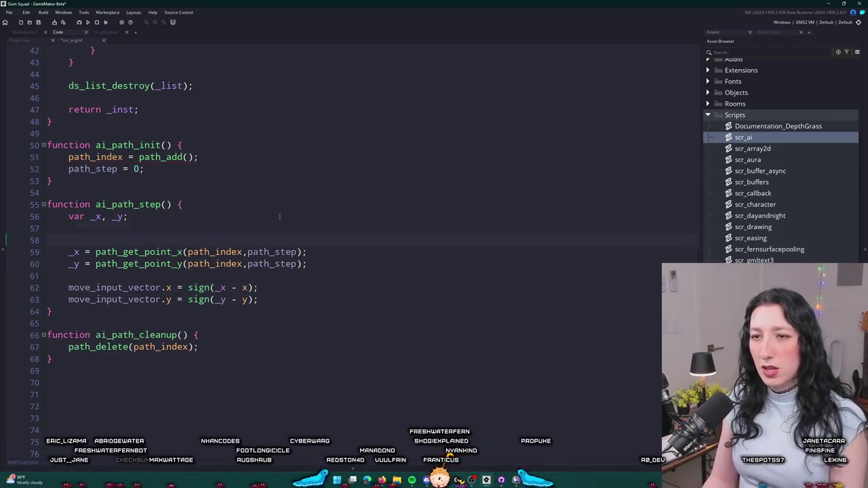
Discard a first point_distance attempt and insert a line above the _y assignment.
key(Return)
key(Up)
text(_distance()
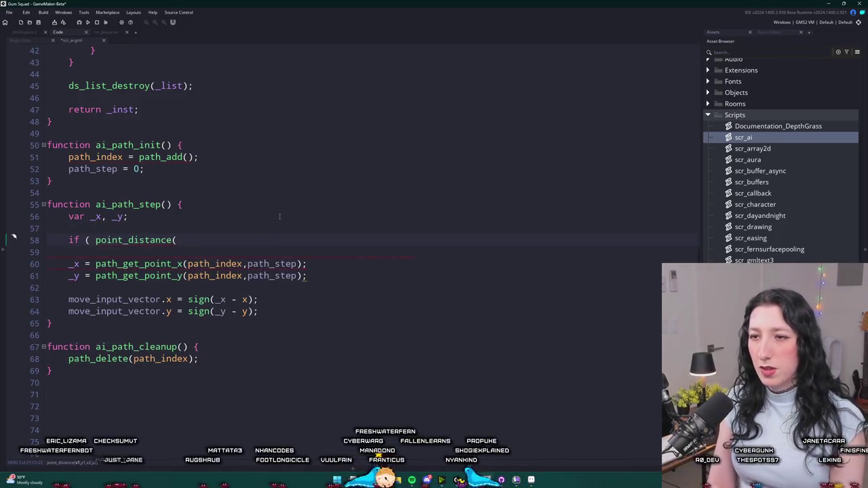
key(shift+Home)
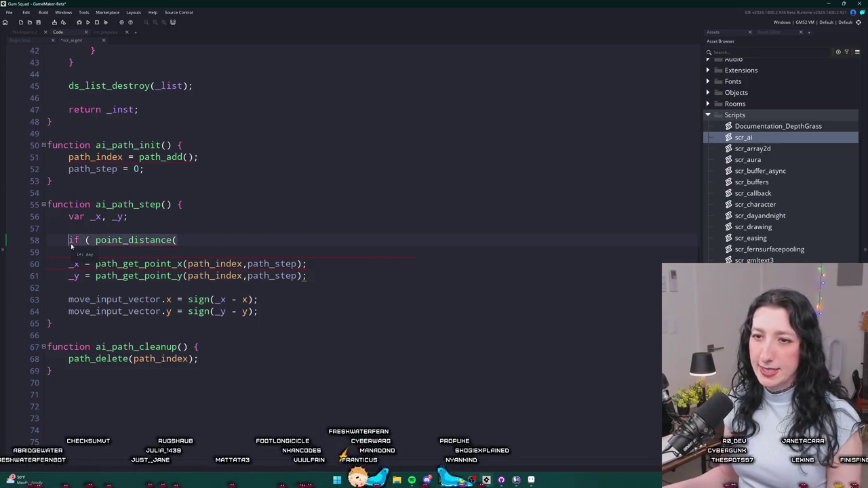
key(shift+Up)
key(shift+Up)
key(BackSpace)
click(328, 242)
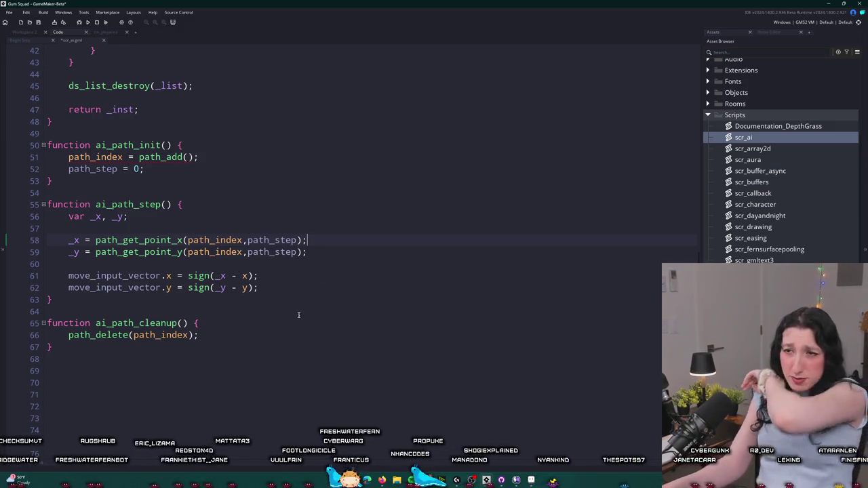
key(Down)
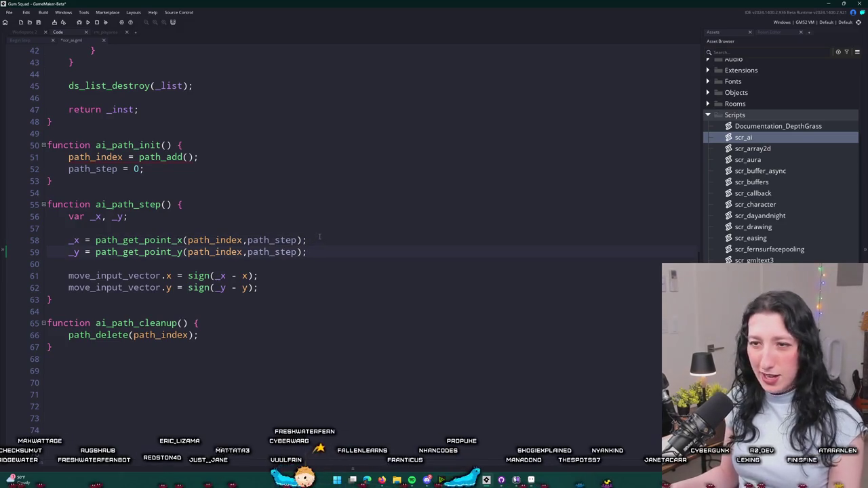
key(Return)
key(Return)
key(Up)
Write if (point_distance(x, y, path_get_point_x(...), path_get_point_y(...)) < 8) for the current path point.
text(if ( point_distance()
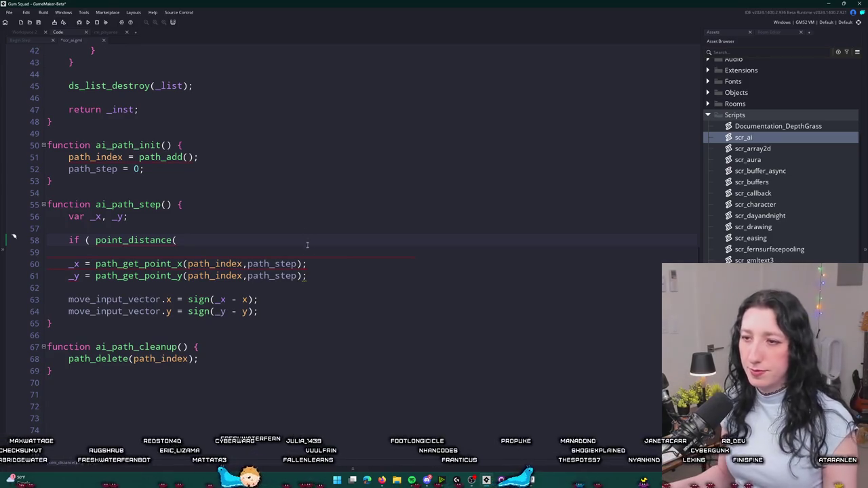
drag(305, 264, 94, 264)
key(ctrl+c)
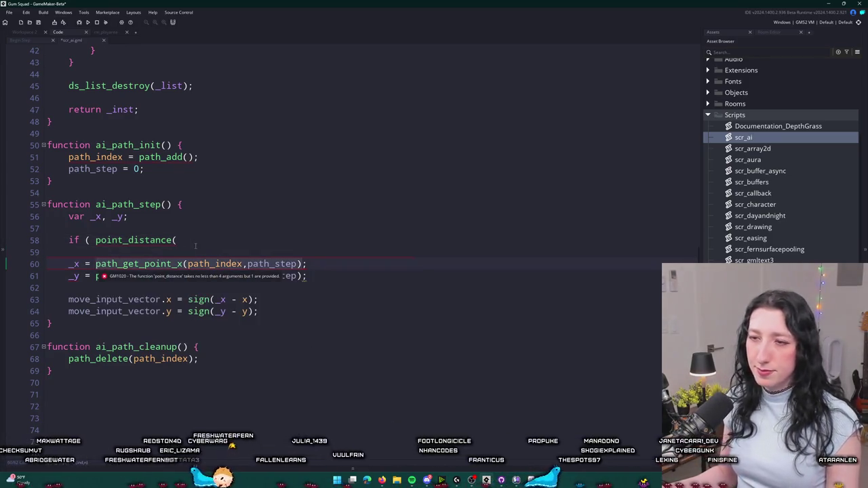
click(200, 241)
text(x,y,)
key(ctrl+v)
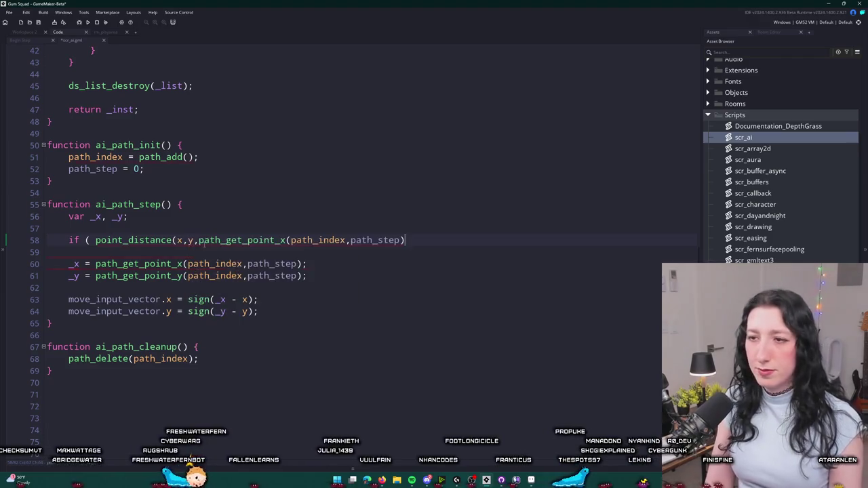
text(,)
key(ctrl+v)
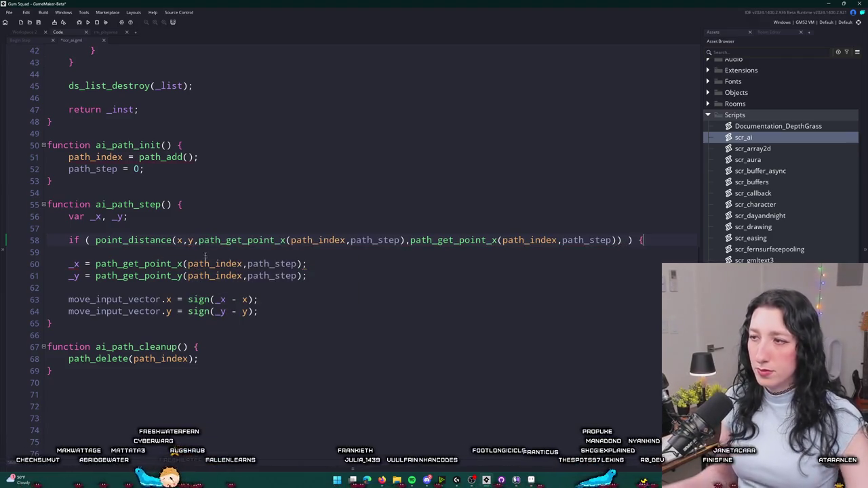
click(497, 240)
key(BackSpace)
text(y)
click(619, 240)
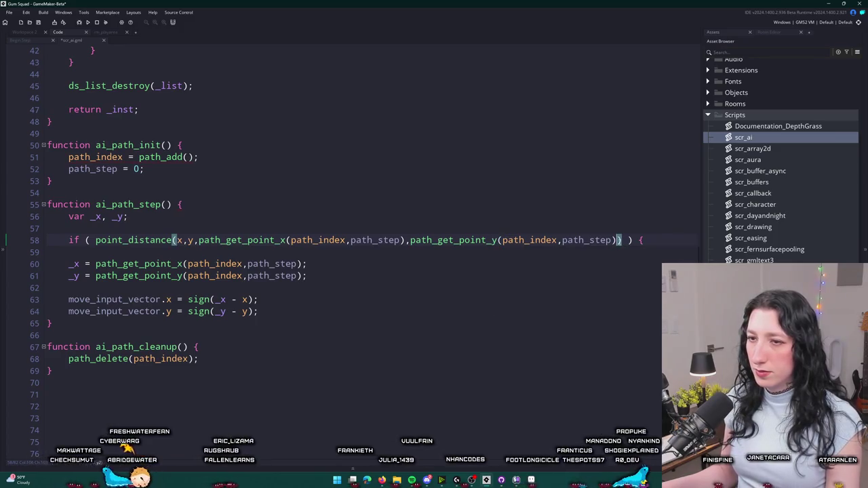
click(622, 240)
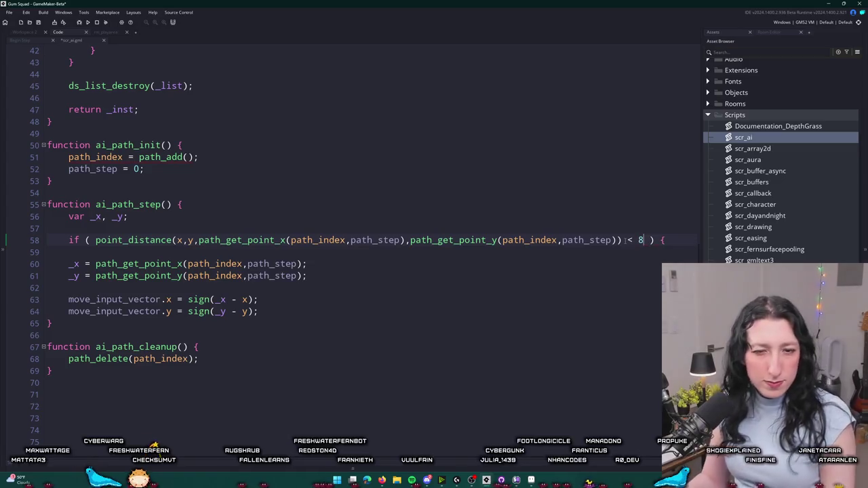
text(< 8)
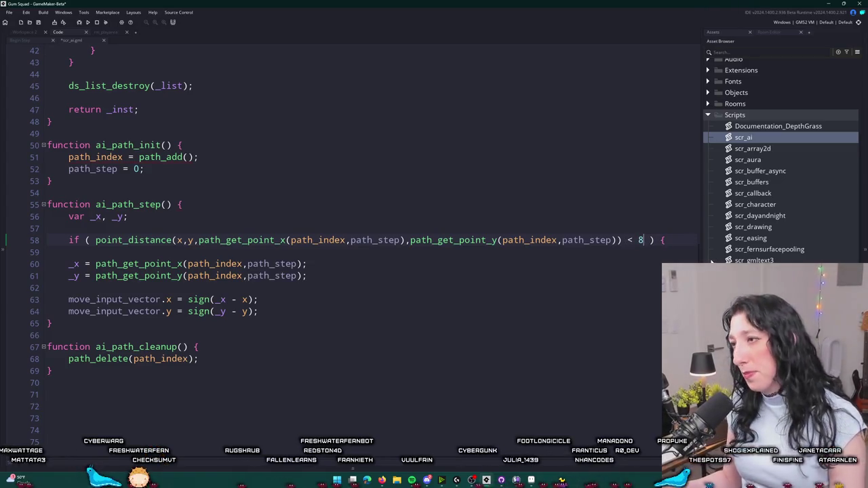
Give the if block a body that runs 'path_step ++;'.
key(Return)
text({)
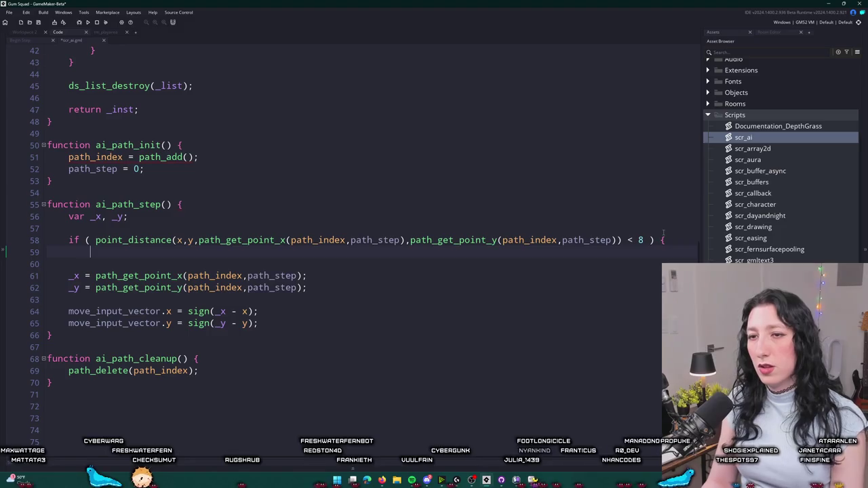
key(Return)
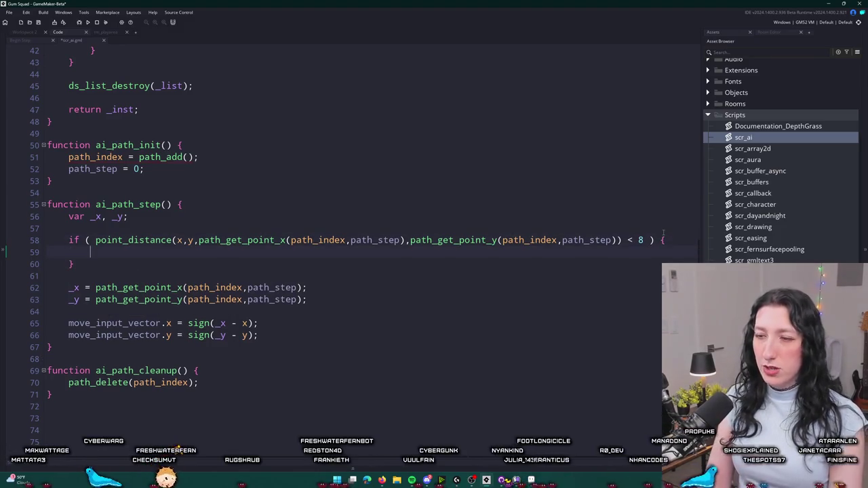
text(path_step ++;)
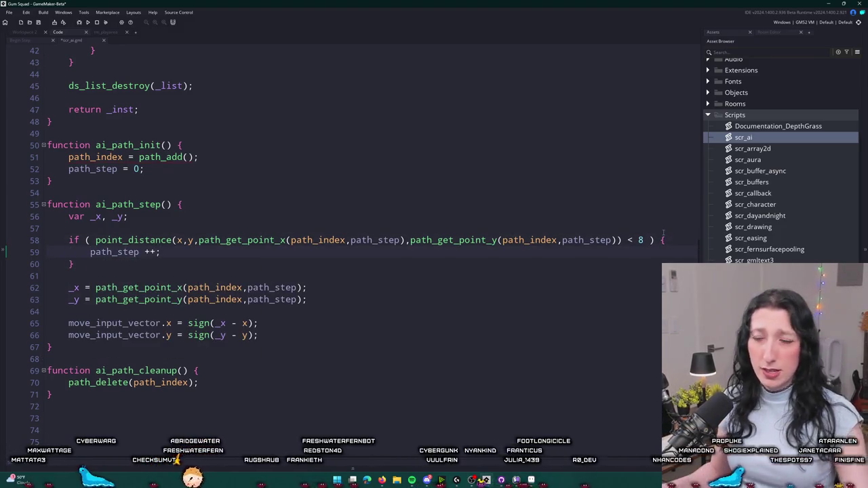
key(Return)
key(Return)
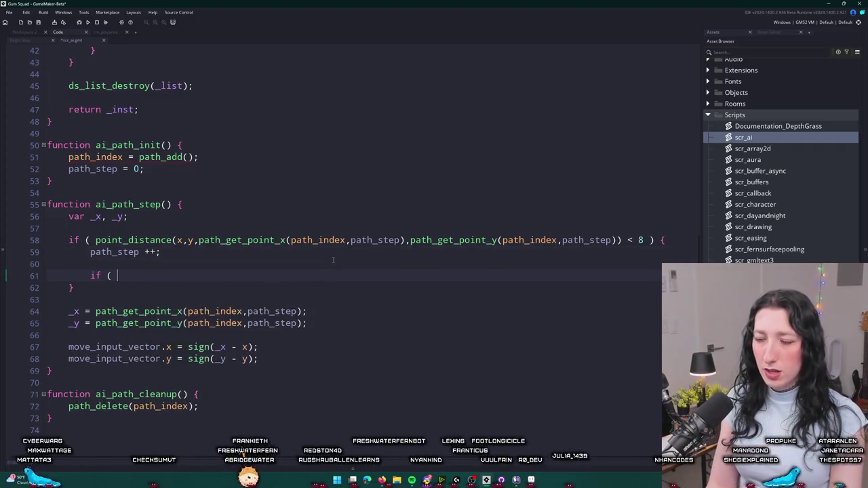
Below the block, start an if condition comparing path_step to path_get_number.
key(BackSpace)
key(BackSpace)
key(Down)
key(End)
key(Return)
key(Return)
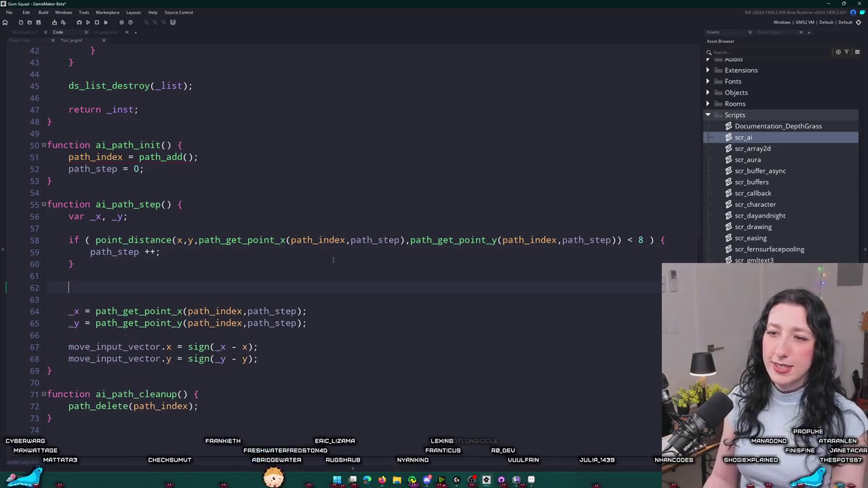
text(if ( path_step >)
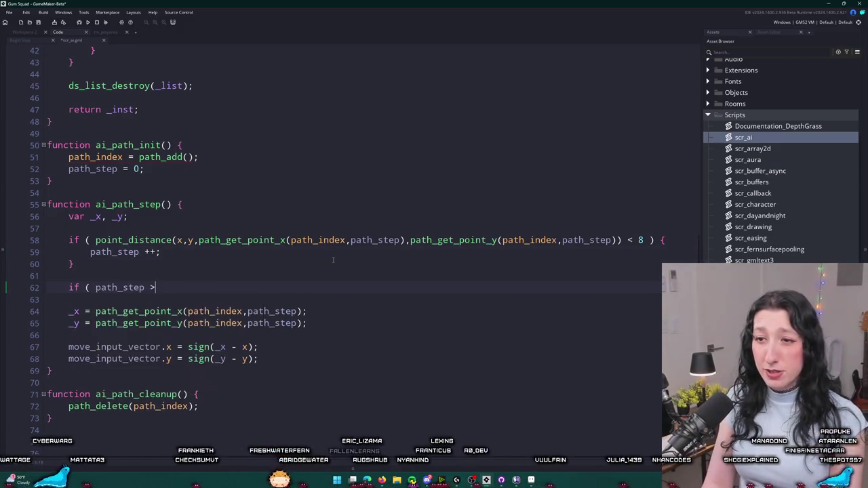
text( path)
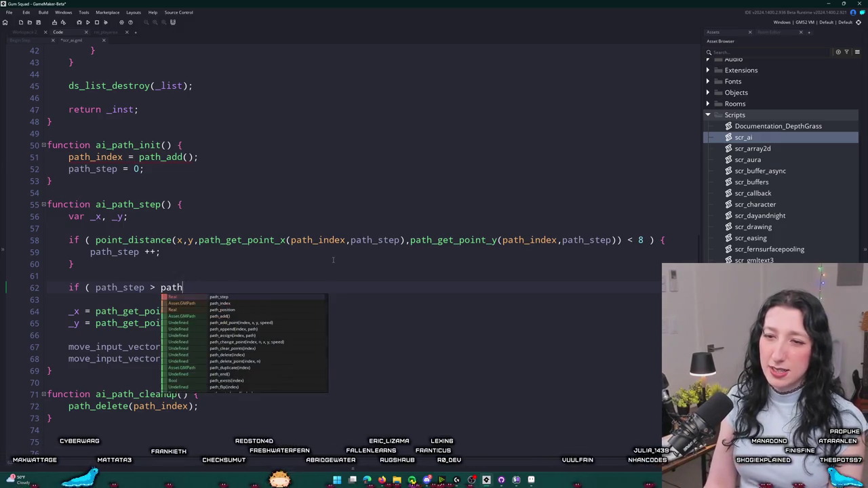
text(_getj)
key(BackSpace)
text(_get_)
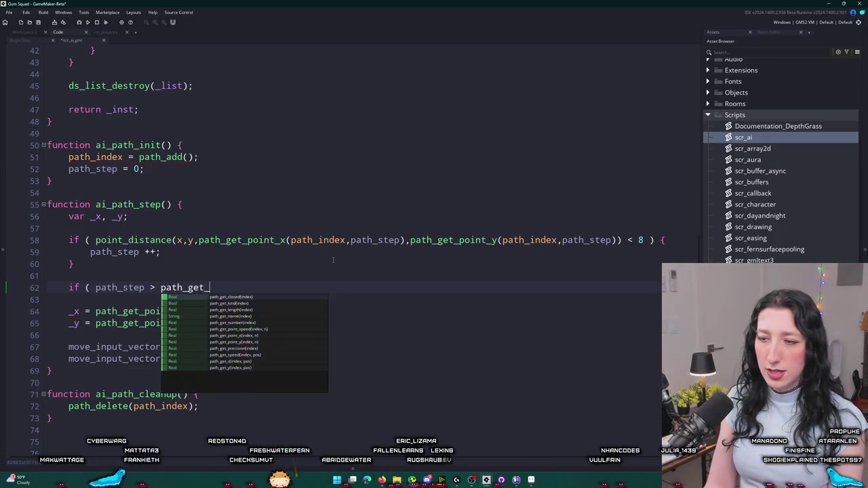
key(Down)
key(Down)
key(Down)
key(Up)
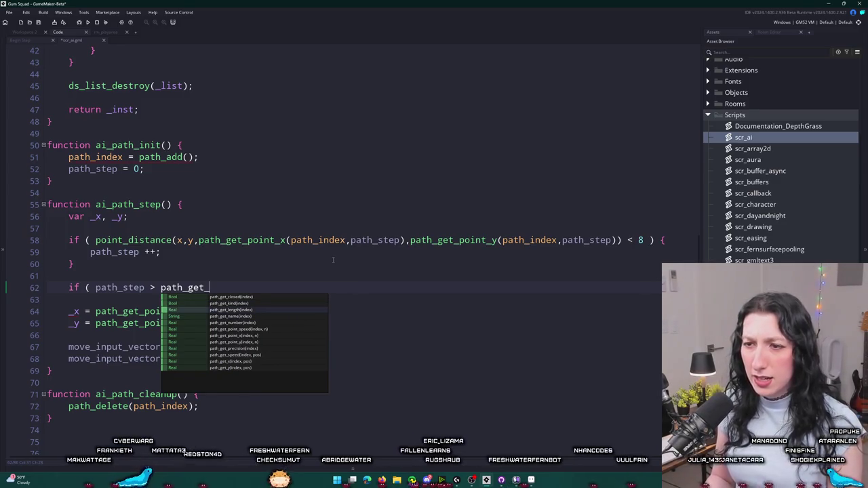
key(Down)
key(Down)
key(Down)
key(Up)
key(Return)
Complete it as if ( path_step >= path_get_number(path_index) ) { exit; }.
text(path_iund)
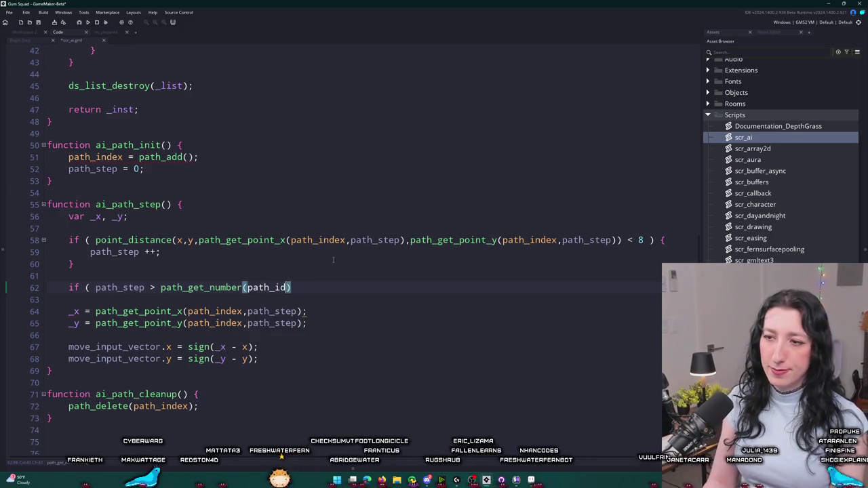
text(ex)
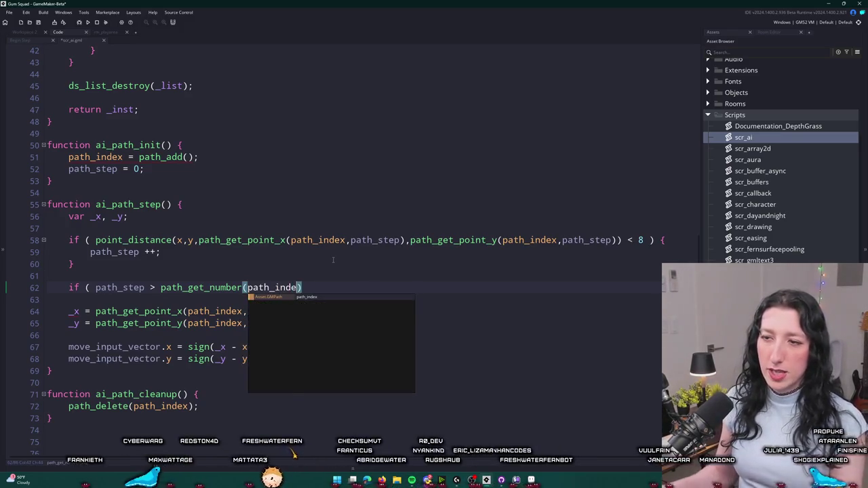
click(160, 288)
text(=)
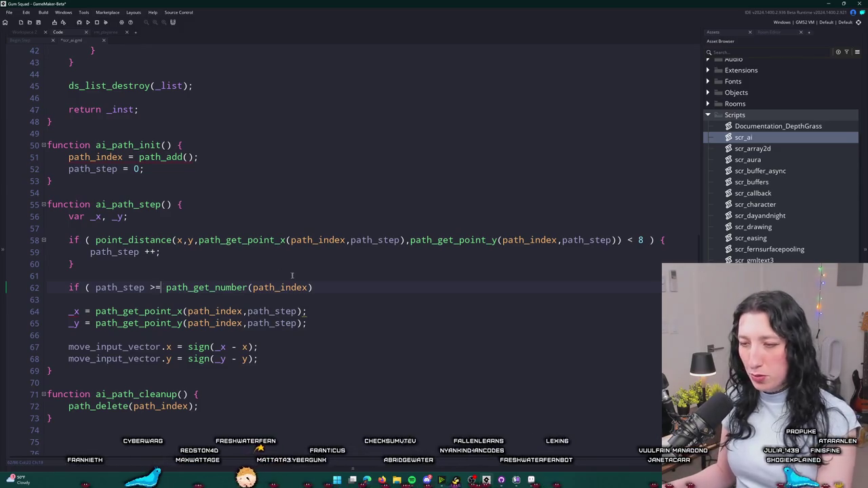
text() {)
key(Return)
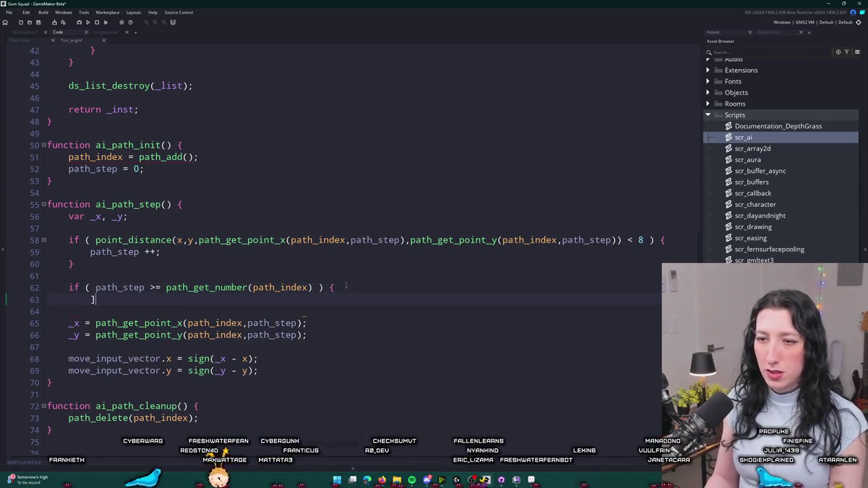
key(Return)
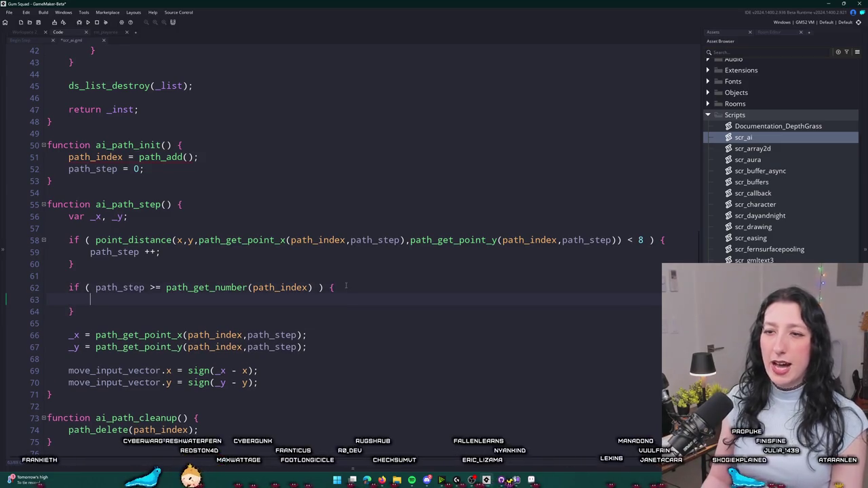
text(pa)
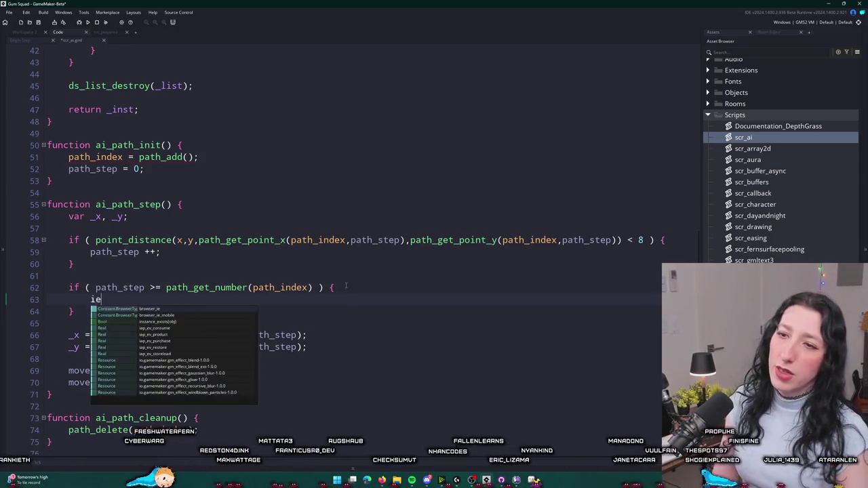
key(BackSpace)
key(BackSpace)
text(p)
key(BackSpace)
text(exit;)
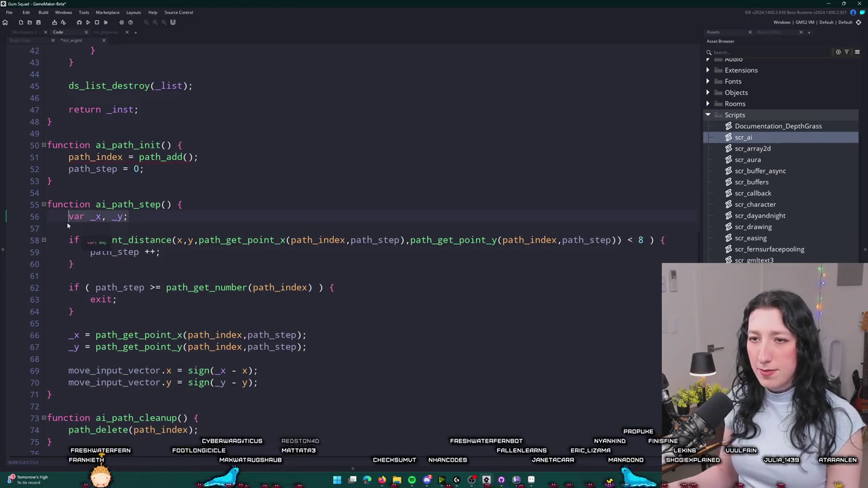
Move the var _x, _y declaration from the function top to below the exit check.
drag(119, 217, 47, 240)
key(ctrl+x)
click(106, 287)
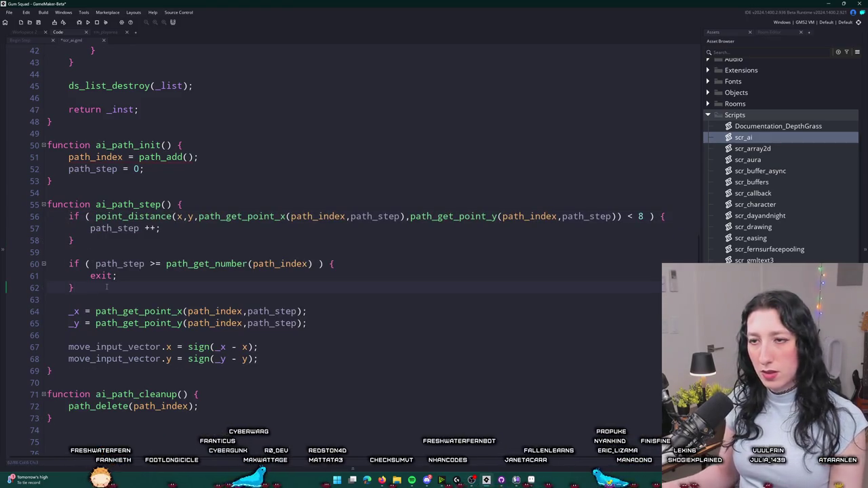
key(ctrl+v)
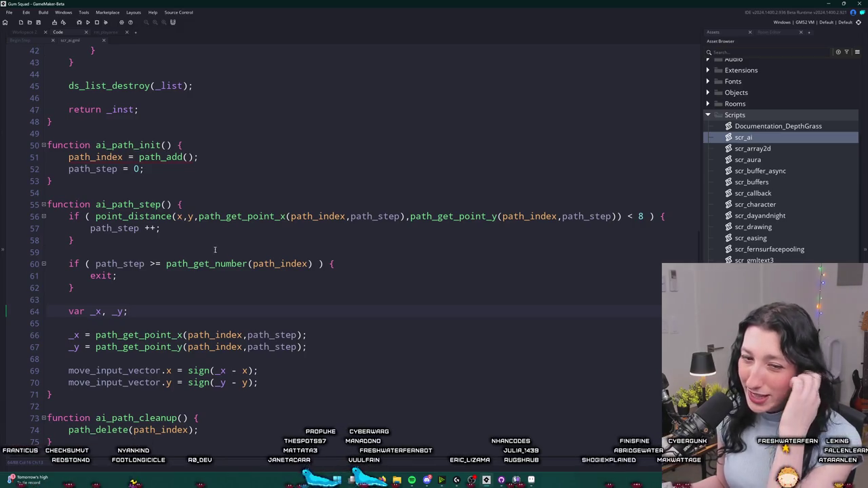
Scroll to ai_path_init and start a new function after it, then abandon it.
scroll(324, 312, down, 1)
click(320, 309)
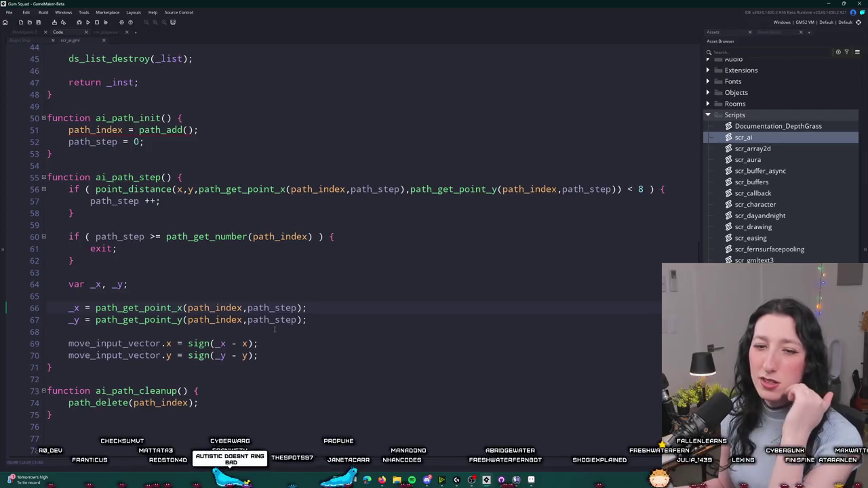
scroll(315, 322, down, 1)
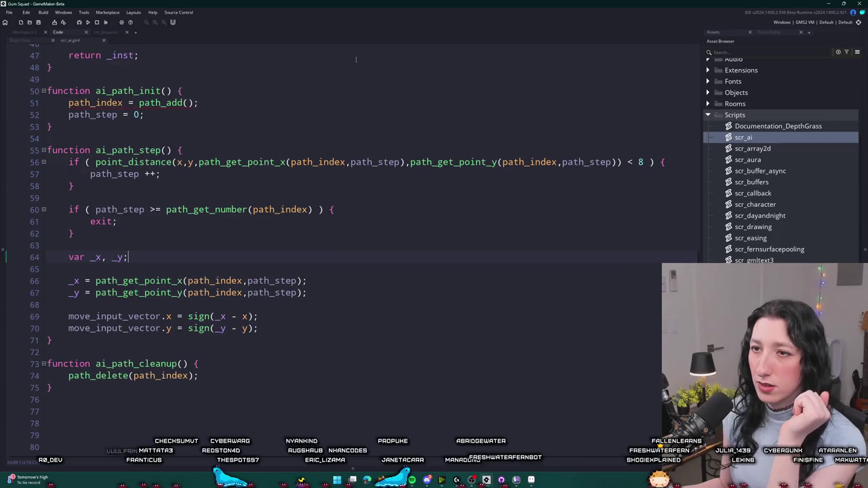
click(227, 125)
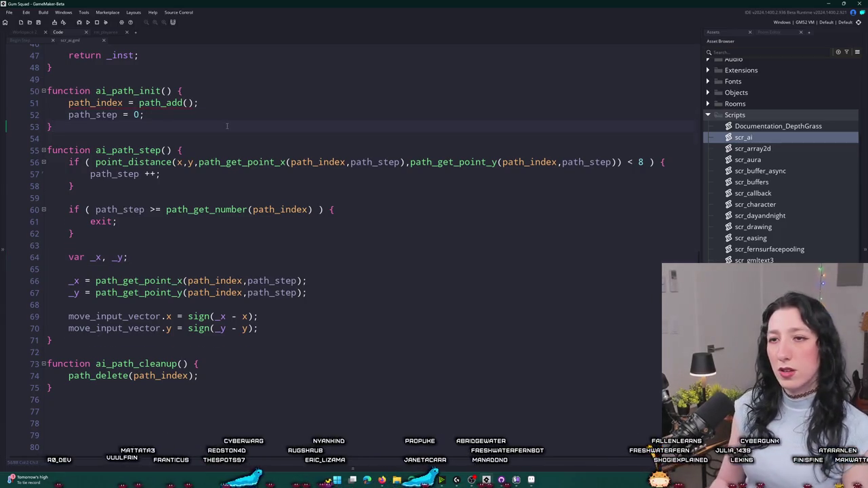
key(Return)
key(Return)
text(function ai)
key(BackSpace)
key(BackSpace)
key(BackSpace)
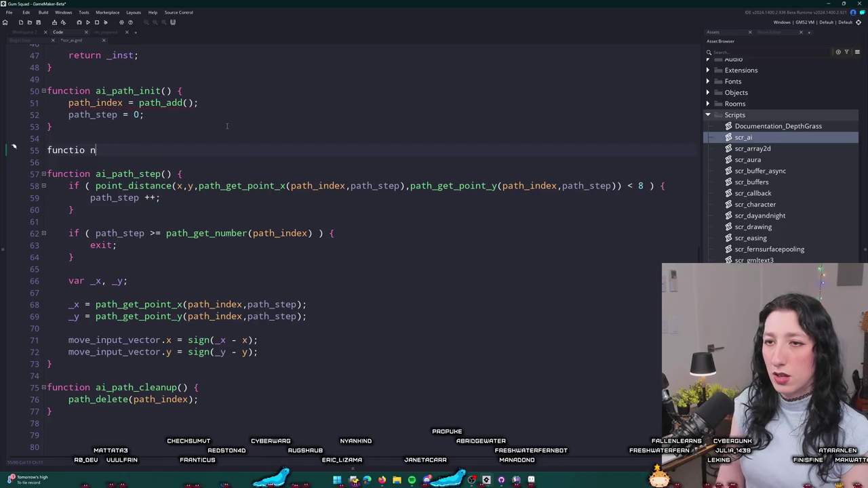
text(o)
key(BackSpace)
text(n ai_)
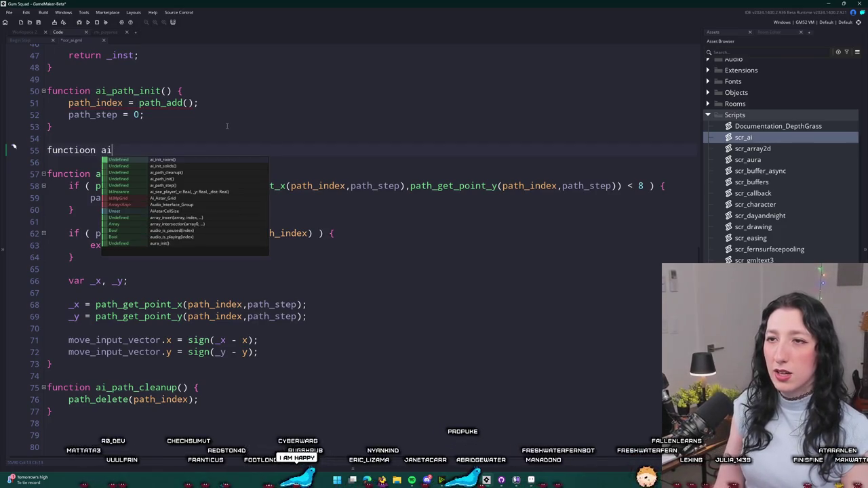
key(BackSpace)
key(BackSpace)
key(BackSpace)
key(BackSpace)
key(BackSpace)
key(BackSpace)
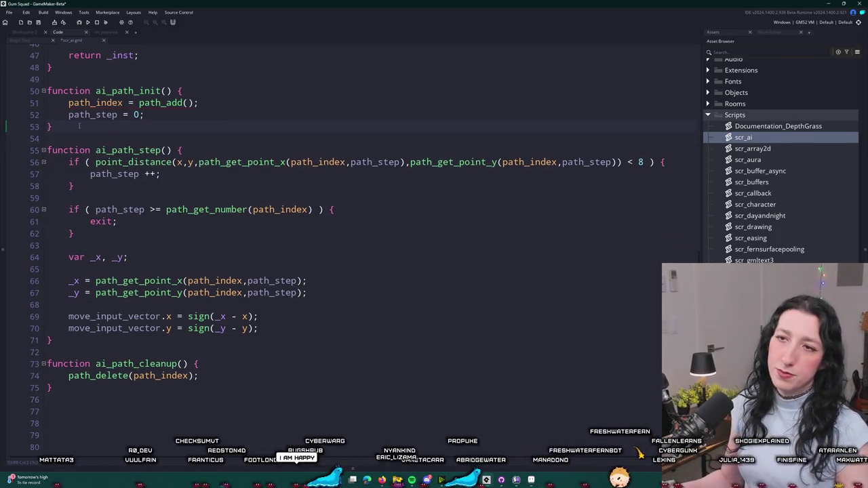
Add if ( path_exists(path_index) ) { path_delete(path_index); } at the top of ai_path_init.
click(95, 102)
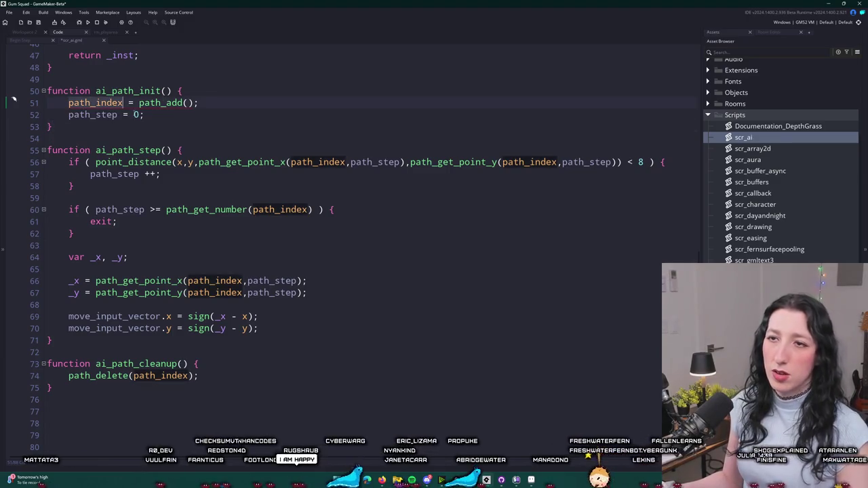
click(206, 87)
key(Return)
text(if ( path_exists)
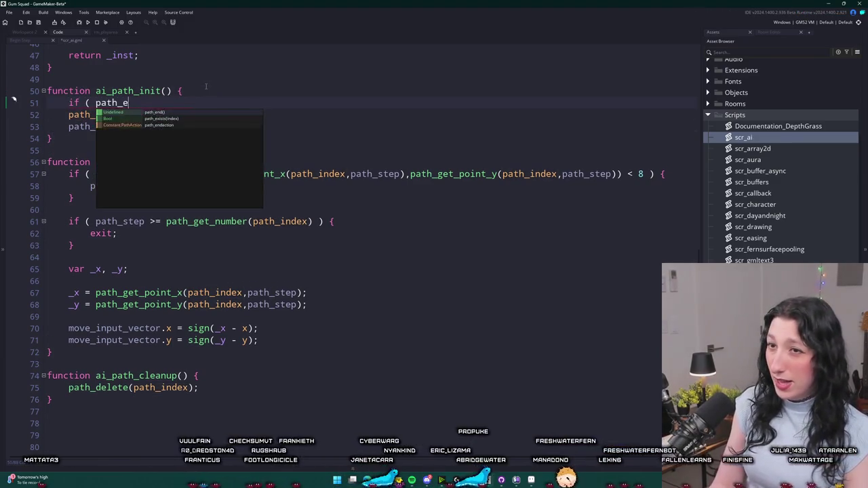
text((path_index) ) {)
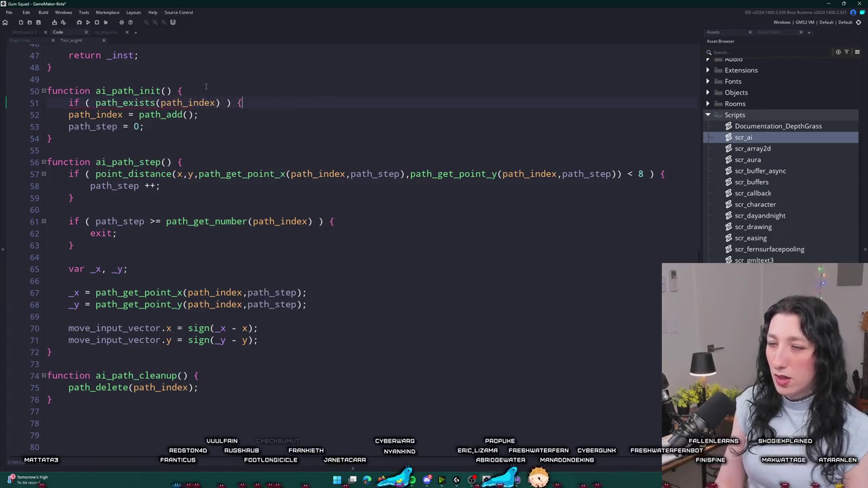
key(Return)
key(Return)
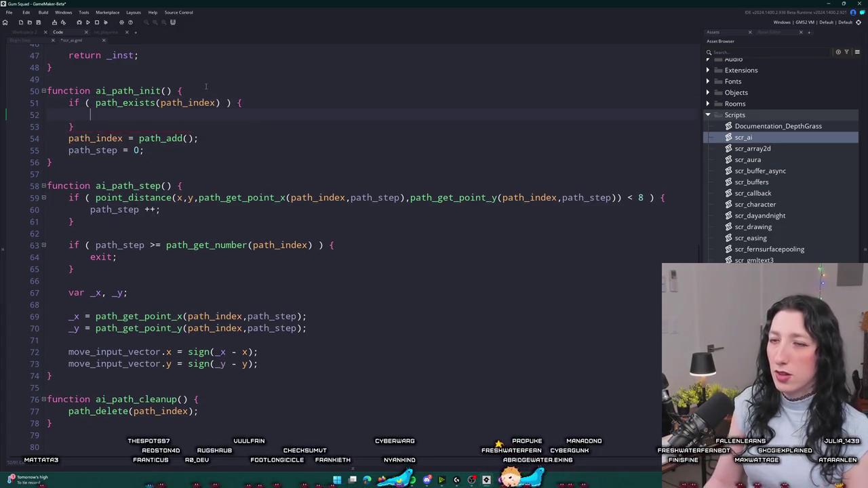
text(path-del)
key(BackSpace)
key(BackSpace)
key(BackSpace)
text(_delete(path_index);)
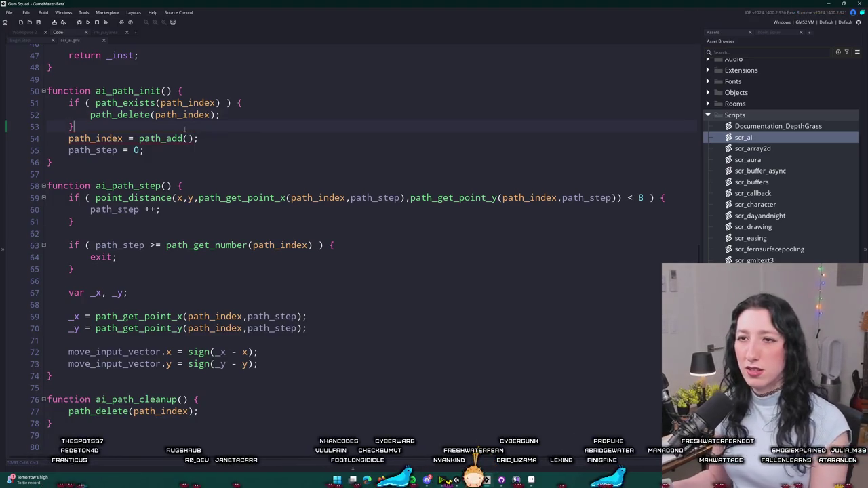
key(Down)
key(Return)
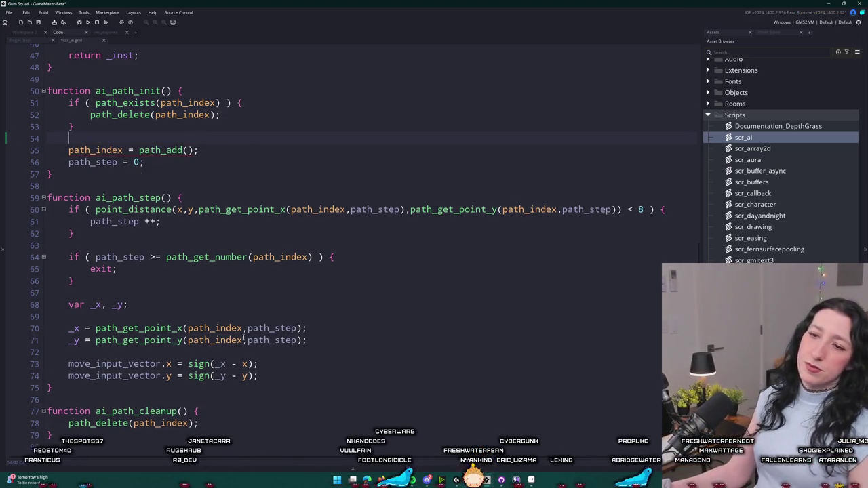
Go to obj_enemy_glummer's Create event and start a line below nav_path = path_add();.
scroll(140, 175, down, 1)
click(215, 324)
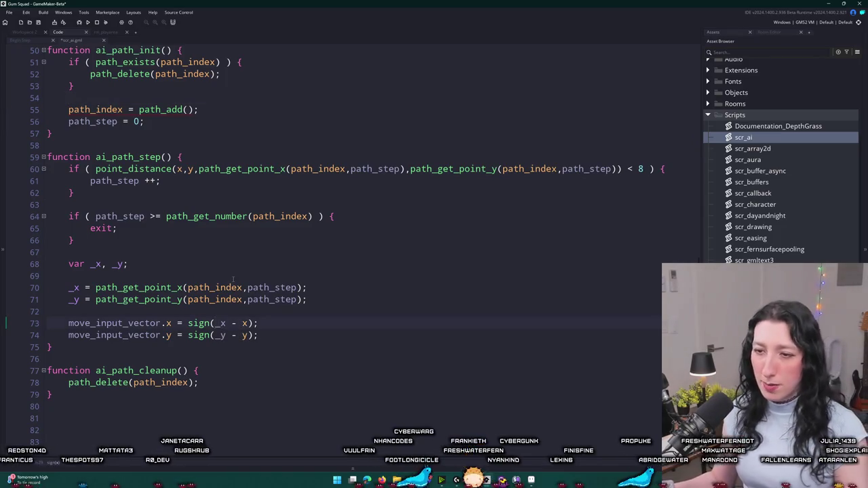
scroll(149, 80, up, 1)
click(73, 206)
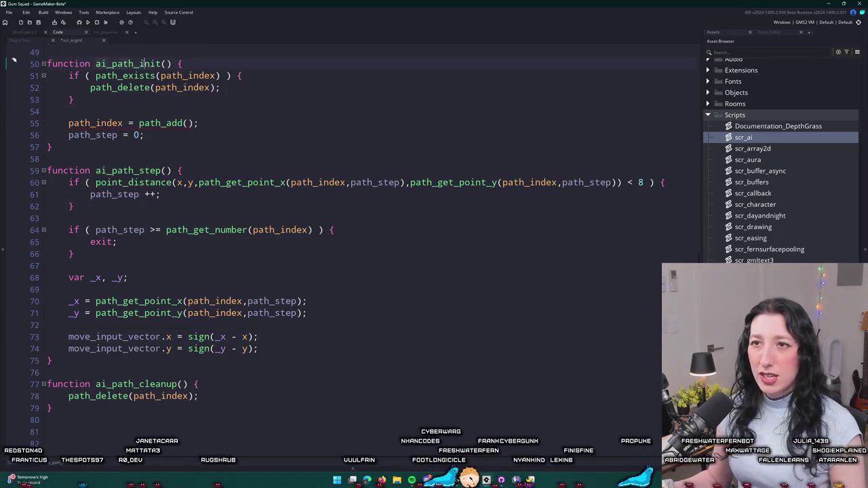
click(167, 63)
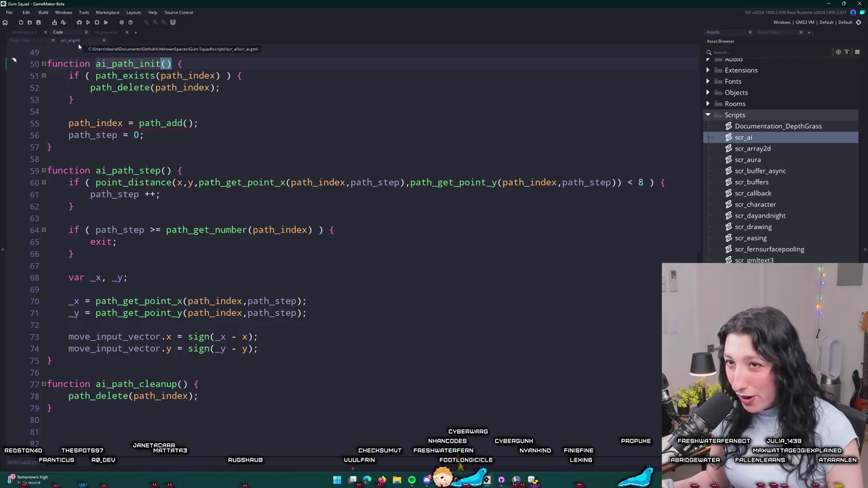
click(59, 34)
click(24, 32)
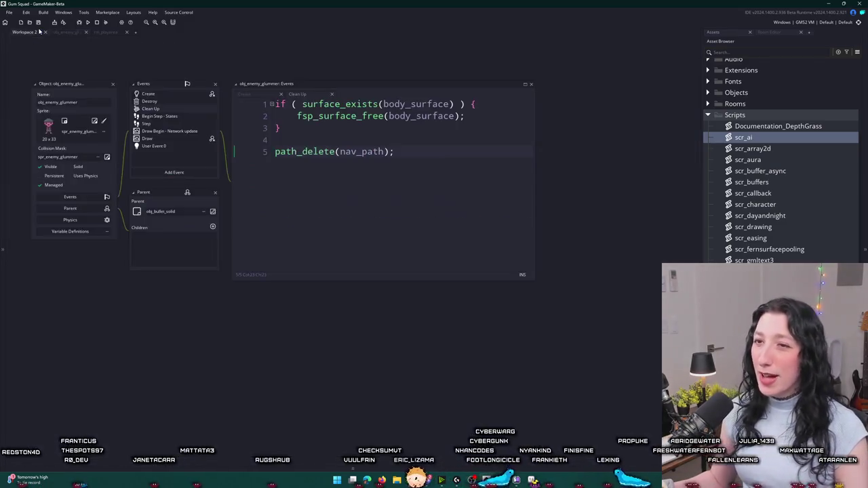
click(156, 94)
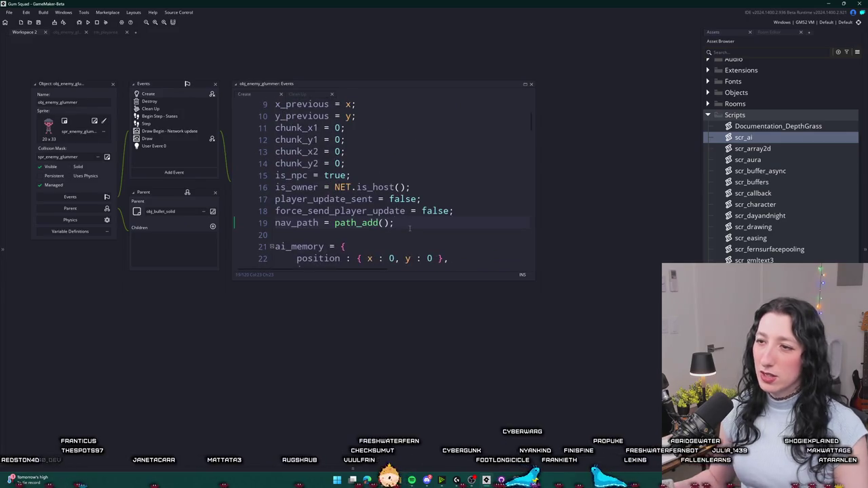
key(Return)
Call ai_path_init(); in Create and delete the old nav_path = path_add(); line.
text(ai_path_init();)
drag(407, 224, 274, 223)
key(BackSpace)
key(BackSpace)
Replace Clean Up's path_delete(nav_path) with ai_path_cleanup(); and bring up the Begin Step code.
click(167, 110)
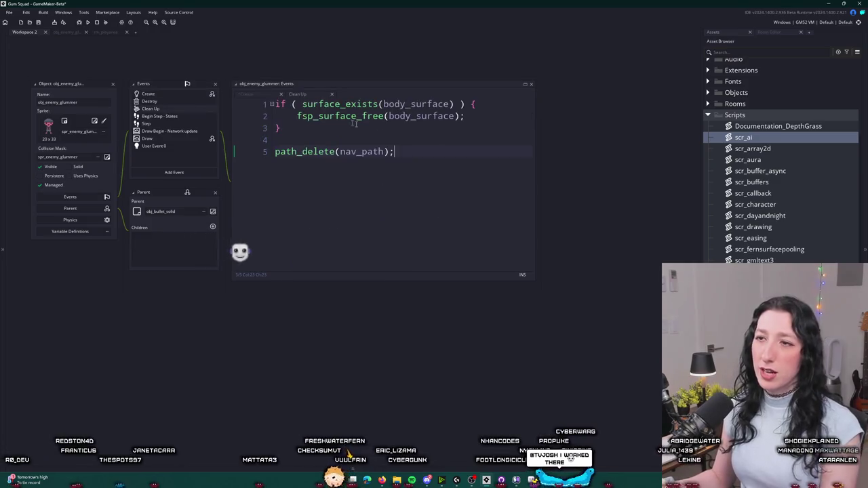
click(251, 161)
drag(390, 151, 303, 151)
text(c)
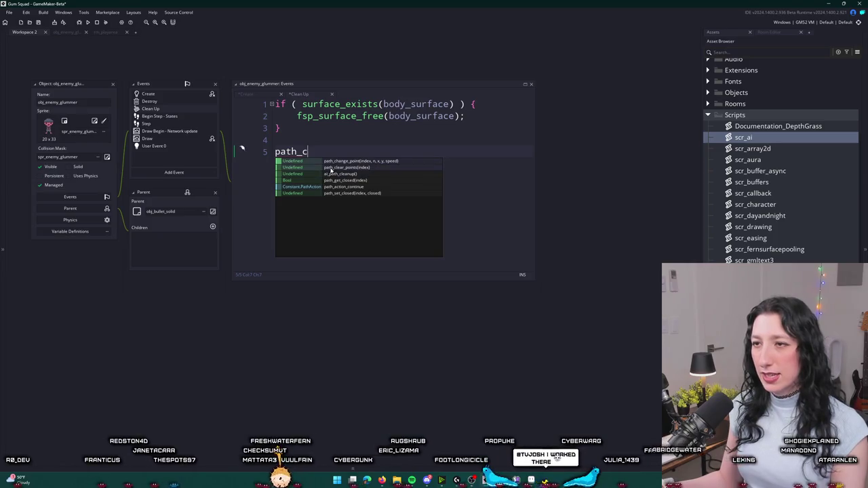
click(346, 174)
text(;)
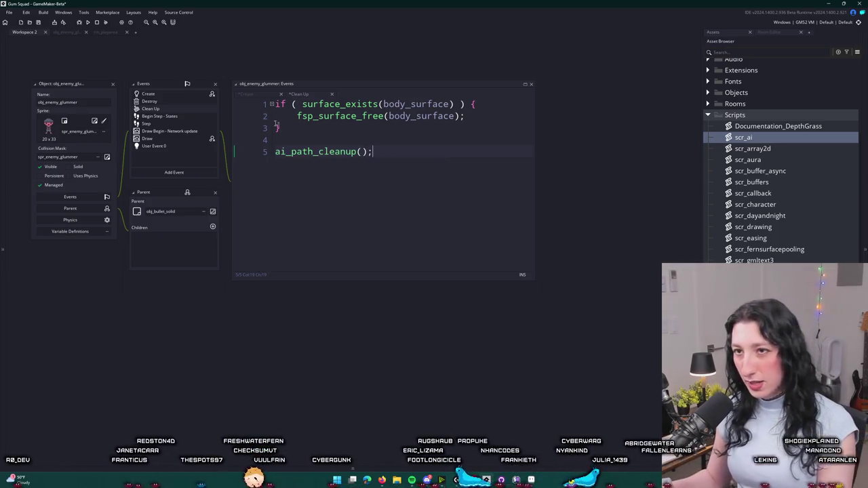
double_click(195, 115)
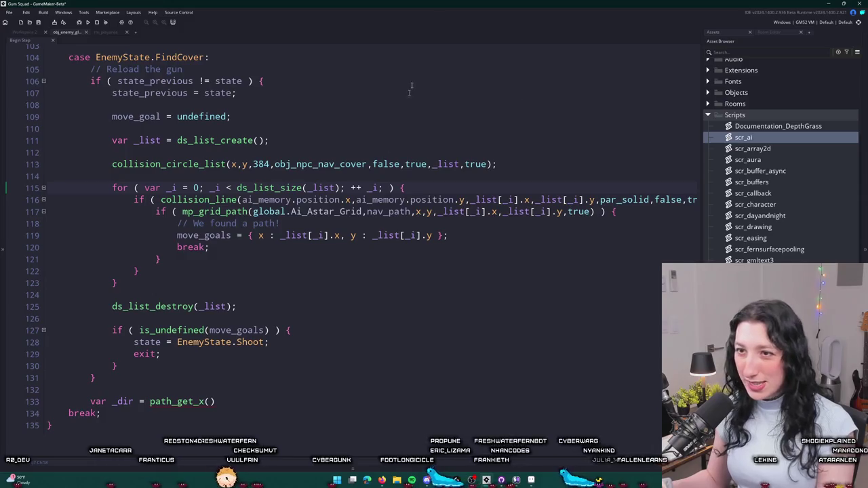
Insert ai_path_init(); on a new line after the collision_circle_list line.
scroll(195, 115, up, 2)
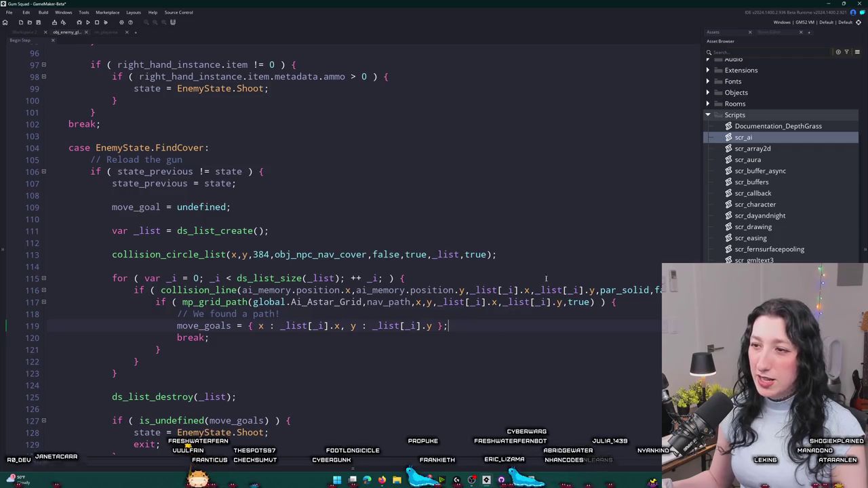
click(558, 255)
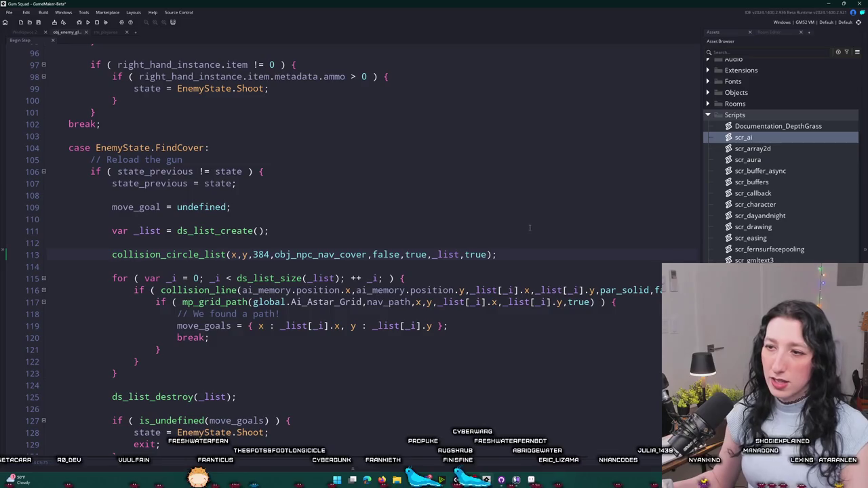
key(Return)
key(Return)
text(path_)
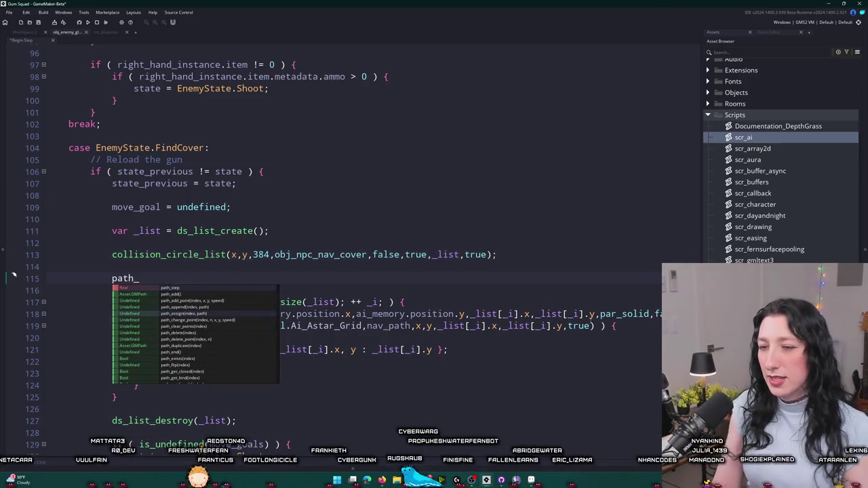
text(i)
key(Down)
key(Down)
key(Return)
text(;)
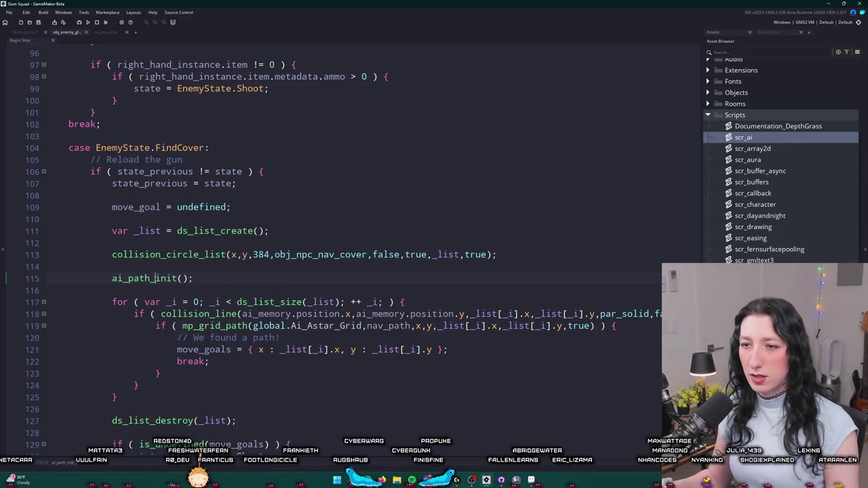
Peek ai_path_init's definition, then pass path_index instead of nav_path to mp_grid_path.
middle_click(186, 279)
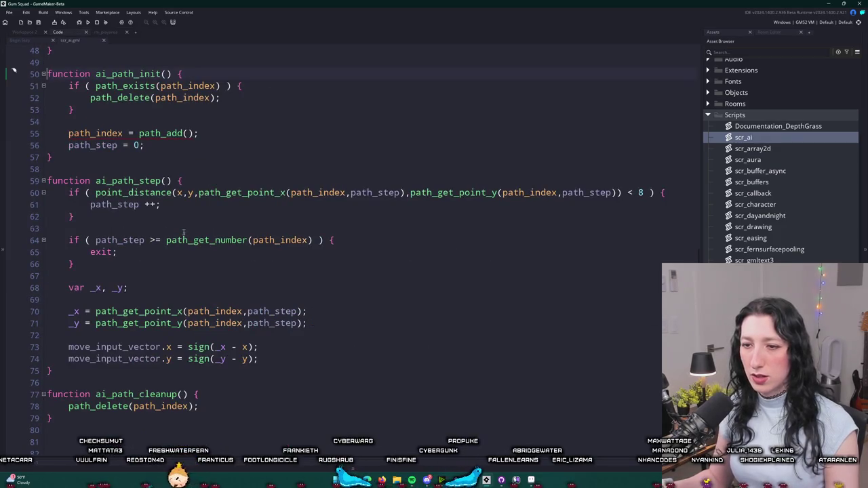
middle_click(82, 41)
click(24, 32)
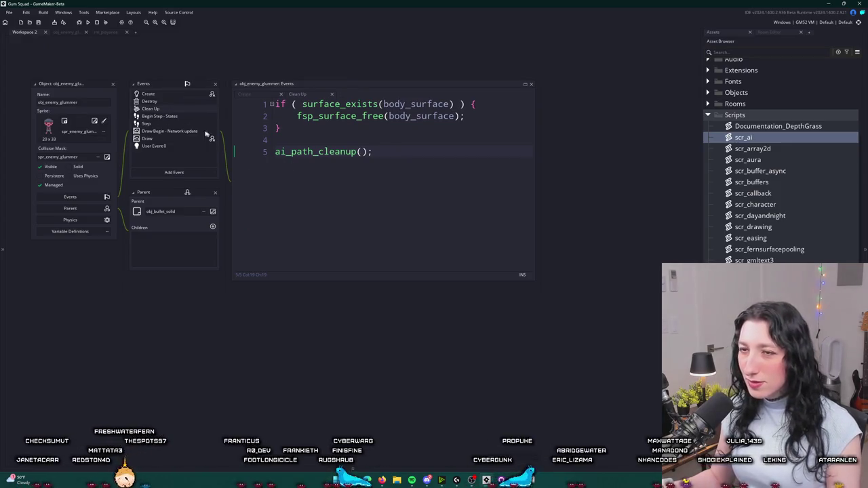
double_click(160, 117)
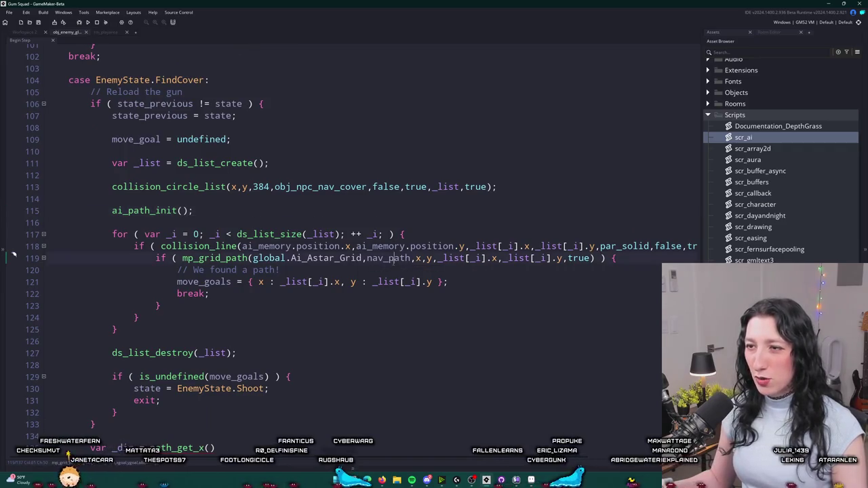
text(path_index)
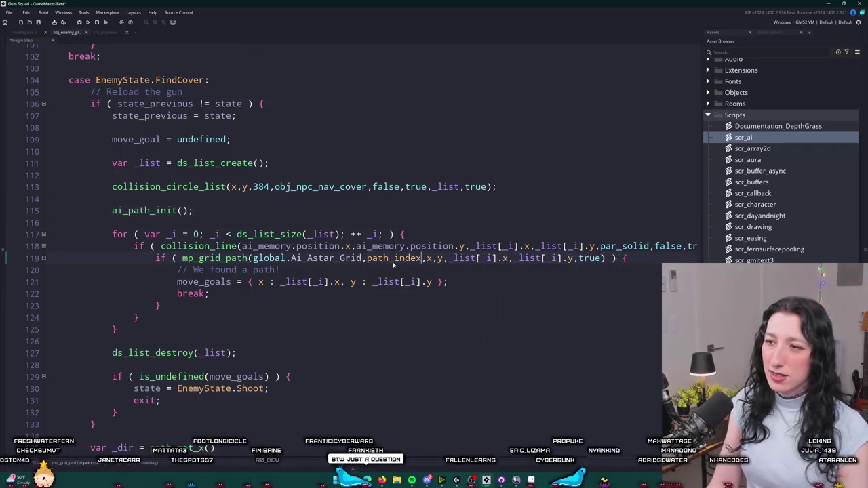
scroll(405, 265, down, 2)
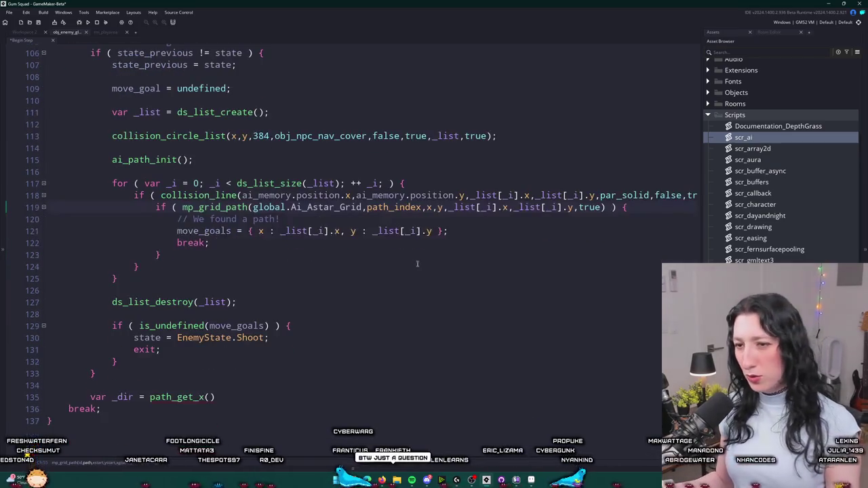
click(89, 401)
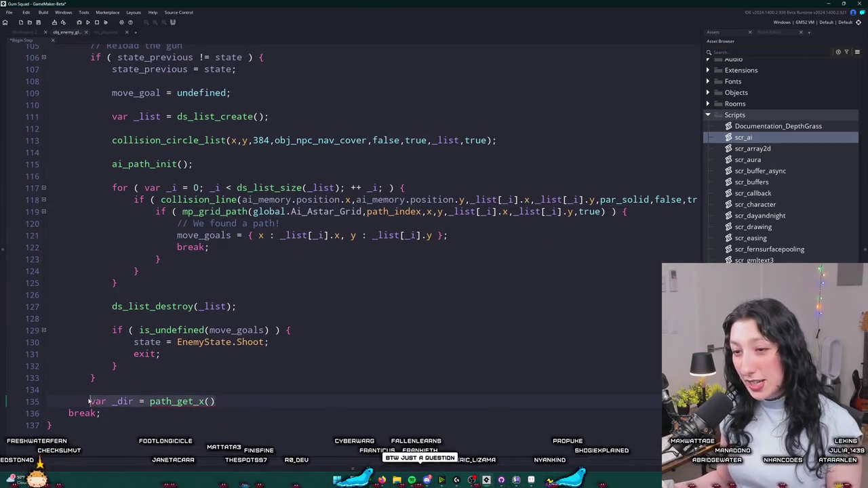
Replace the unfinished var _dir = path_get_x line with ai_path_step().
key(shift+End)
text(pa)
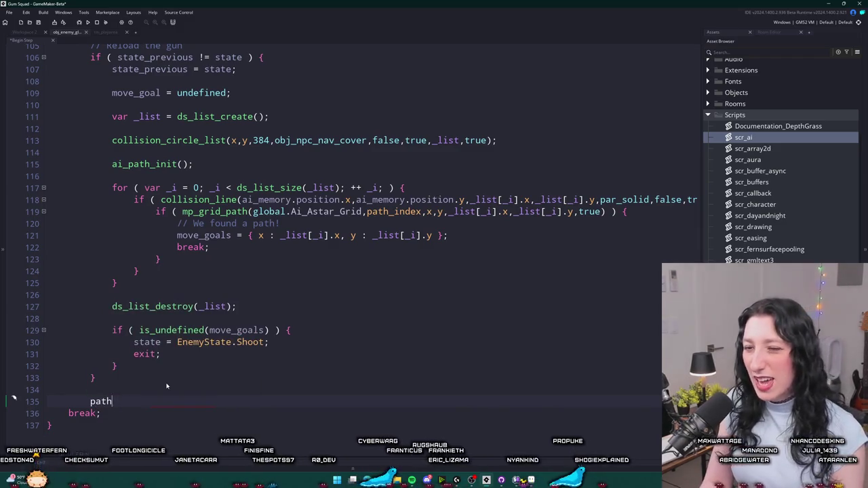
key(BackSpace)
text(ai_pa)
key(Down)
key(Down)
key(Return)
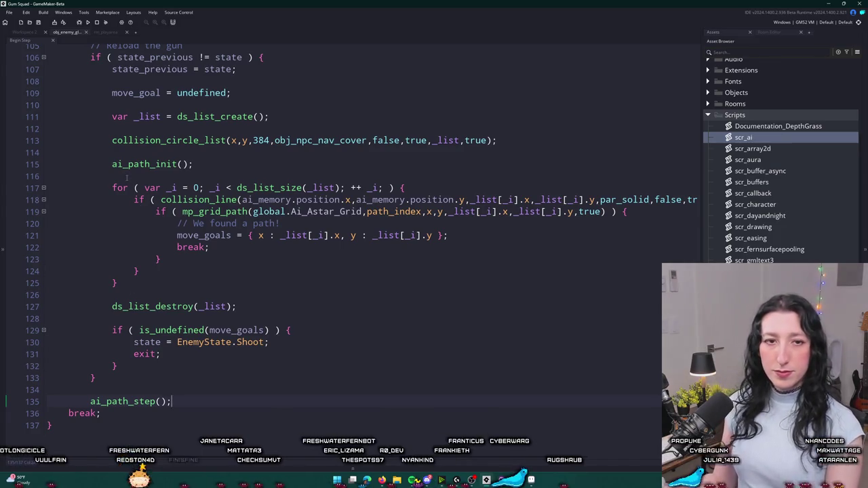
Reopen the Begin Step - States code and open ai_path_step's definition in scr_ai.
scroll(97, 60, up, 1)
click(40, 33)
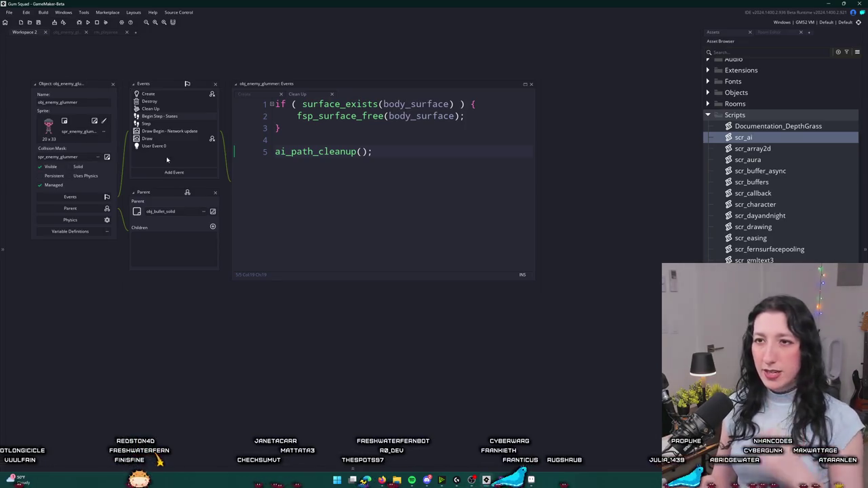
click(186, 117)
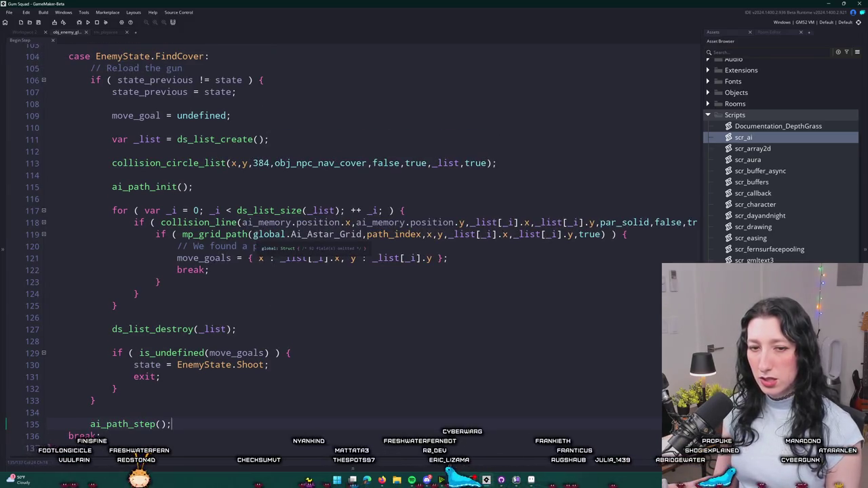
scroll(207, 394, down, 1)
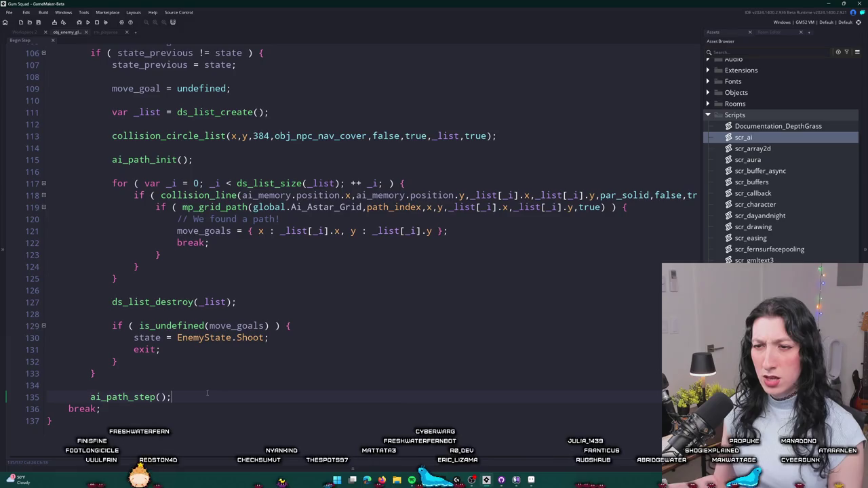
scroll(207, 393, up, 1)
scroll(180, 344, down, 1)
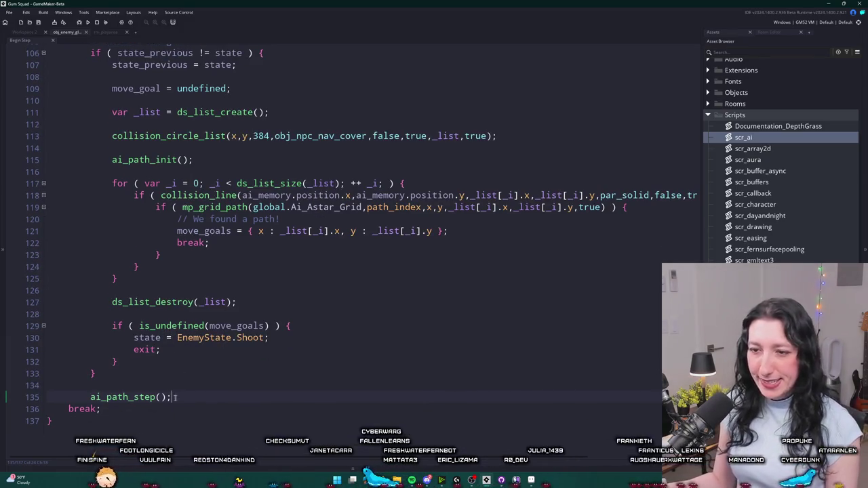
scroll(163, 383, up, 1)
click(143, 393)
middle_click(135, 400)
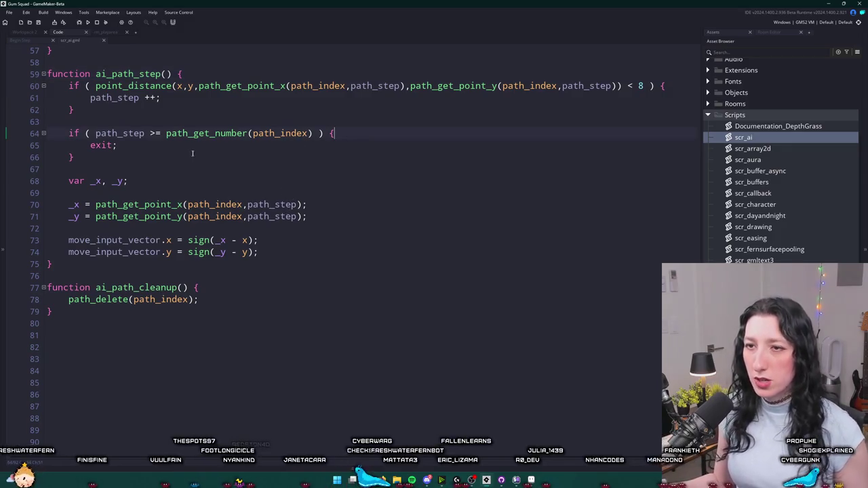
Make ai_path_step return true on arrival and add a final return.
text(return true)
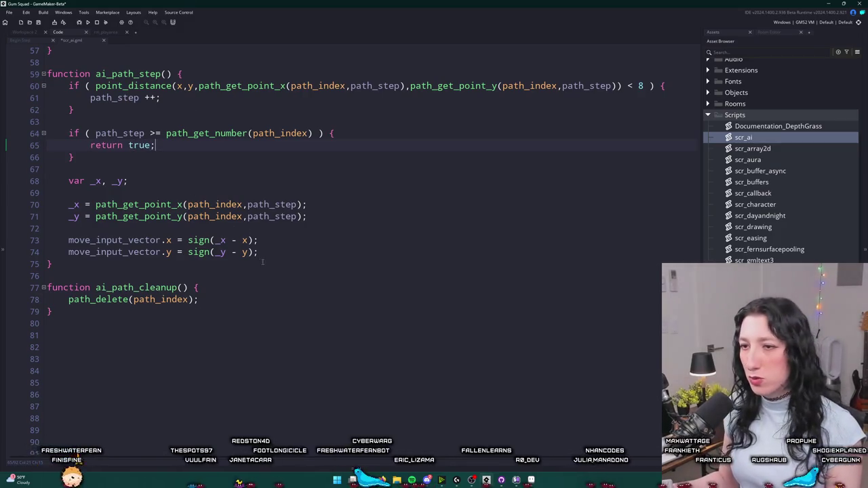
key(Return)
key(Return)
text(return false;)
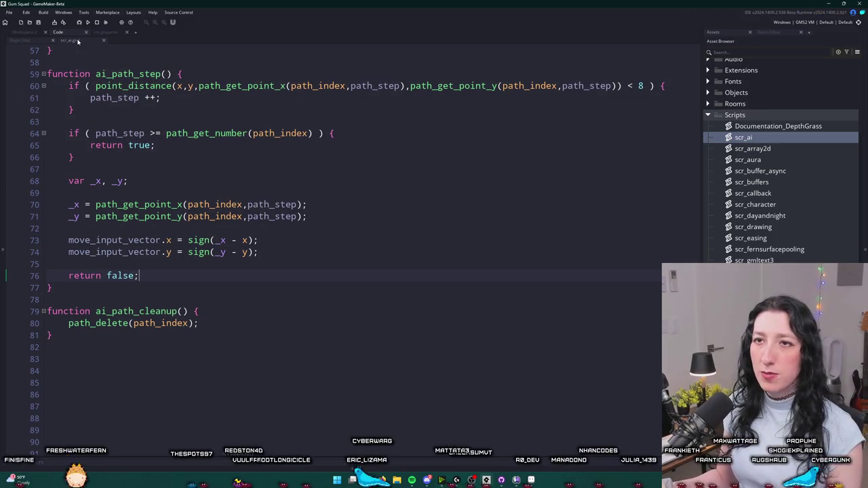
click(103, 41)
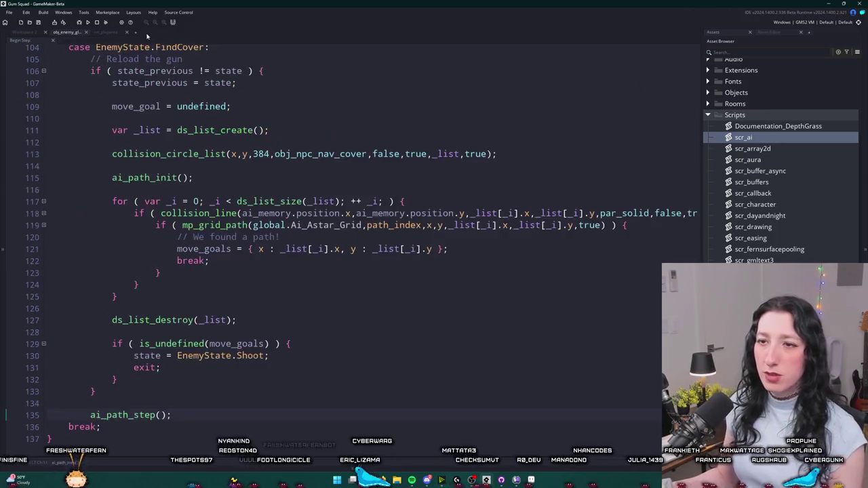
Wrap ai_path_step() in an if showing "WE MADE IT!" and setting state = EnemyState.Shoot.
scroll(209, 308, down, 1)
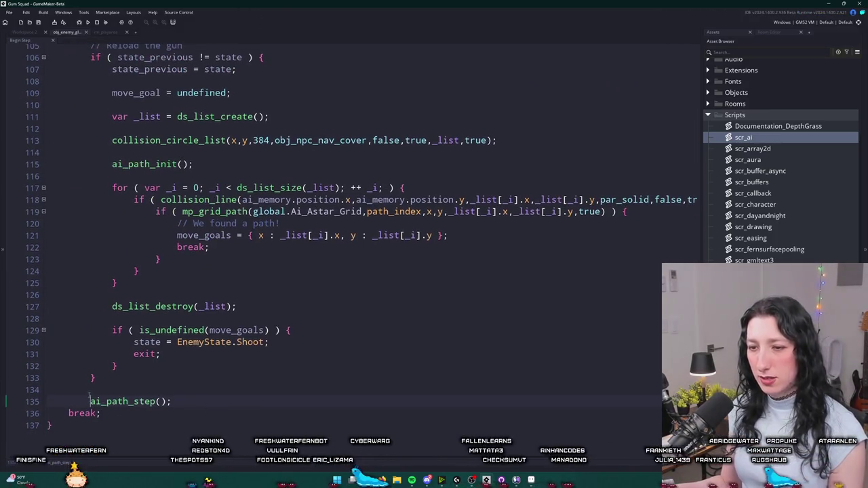
text(if ()
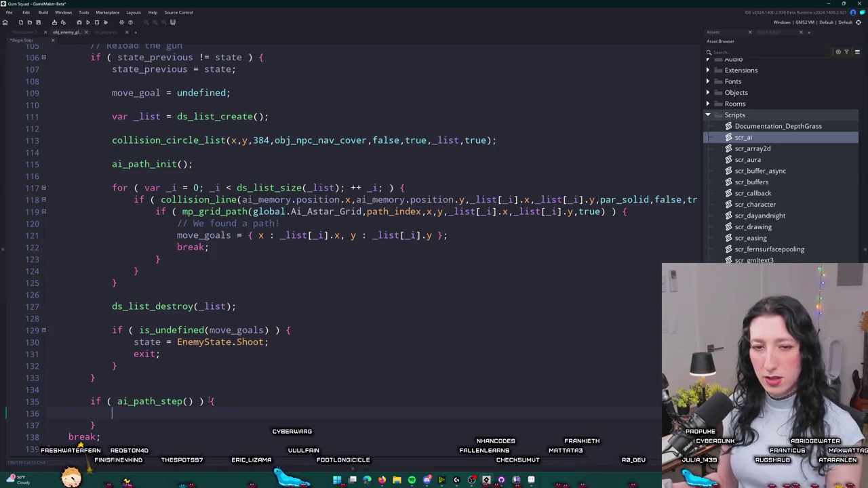
scroll(237, 385, down, 2)
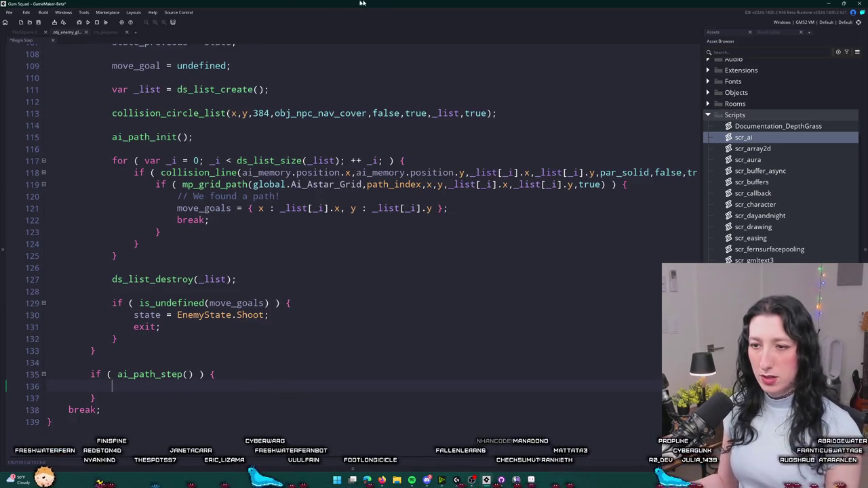
key(ctrl+space)
key(Escape)
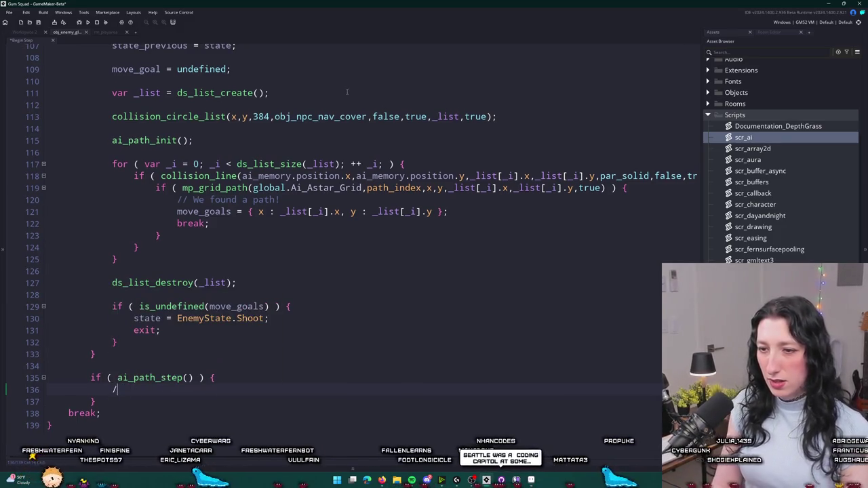
text(_message("WE MADE IT!");)
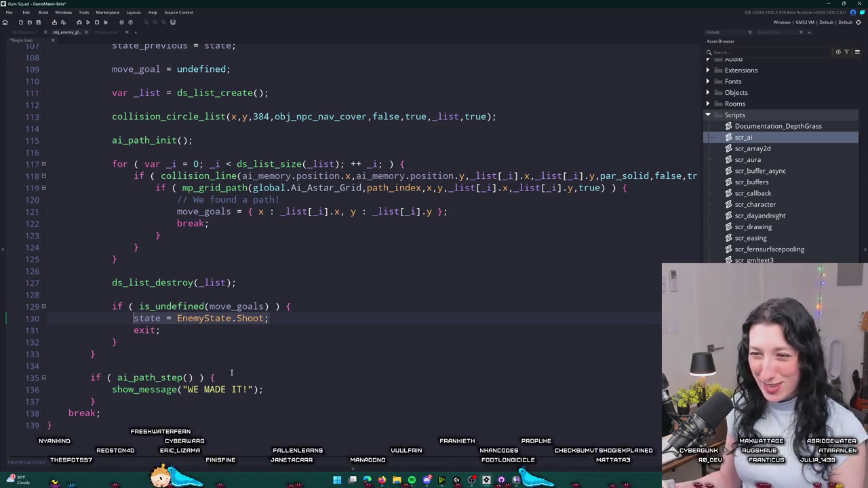
click(273, 385)
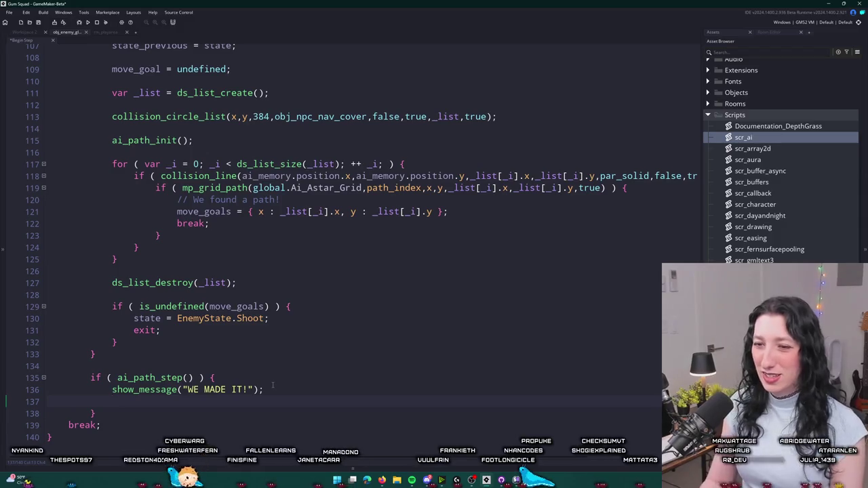
text(state = EnemyState.Shoot;)
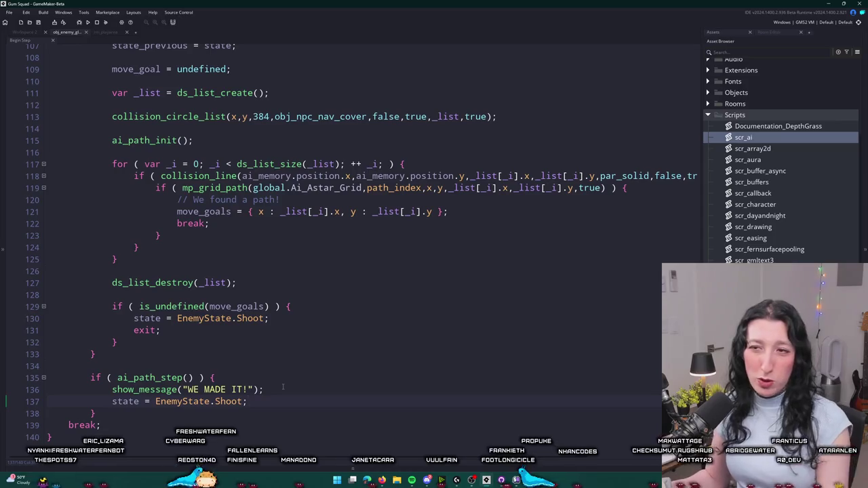
Build and run the game with F5.
click(309, 323)
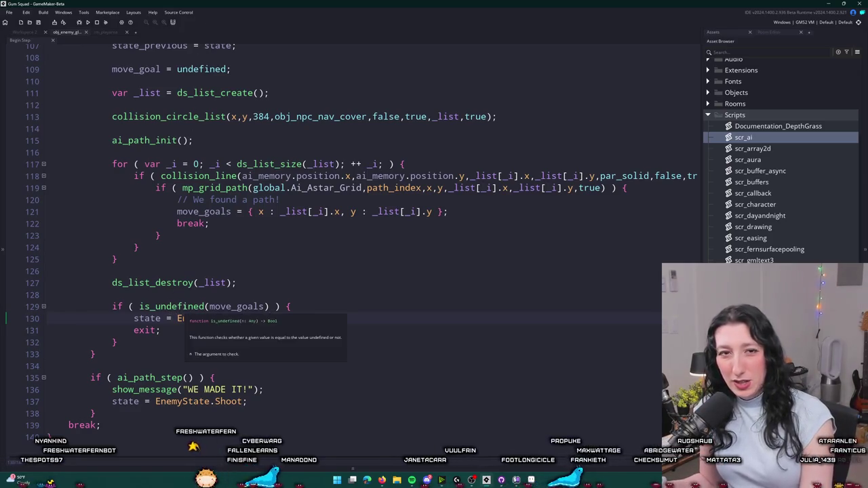
key(F5)
scroll(180, 233, up, 1)
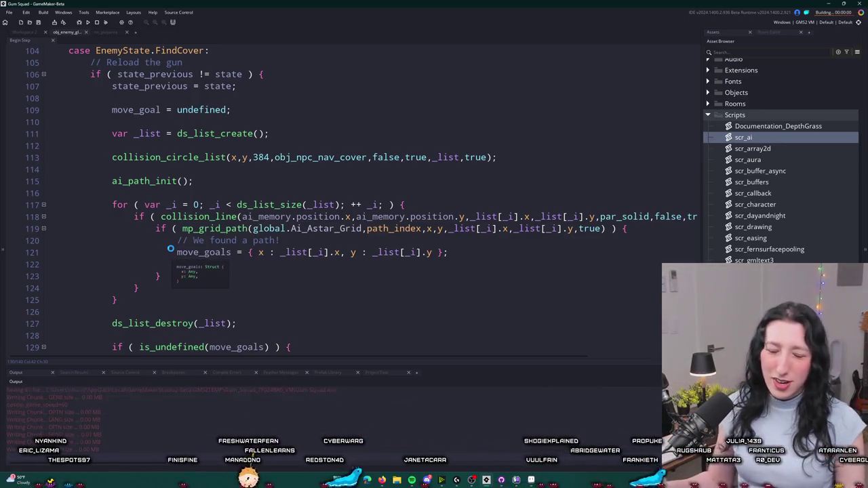
Add break; after the move_goals assignment, then search the project for random(1).
text(break;)
click(35, 32)
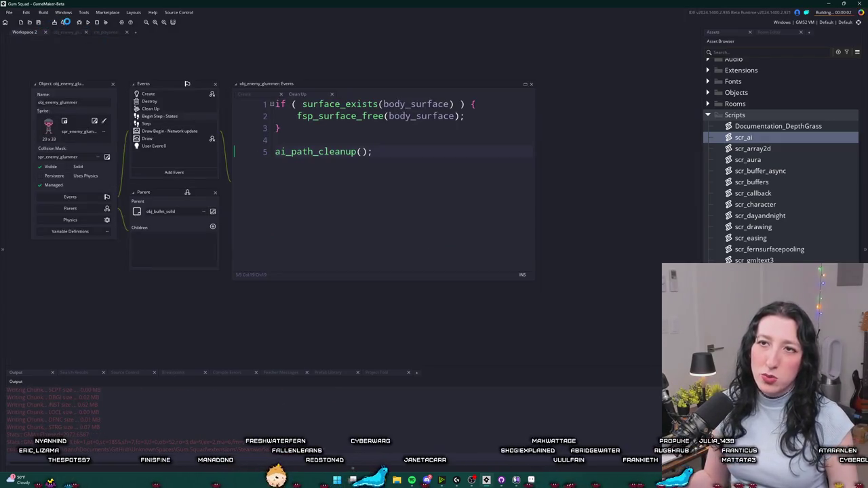
click(147, 124)
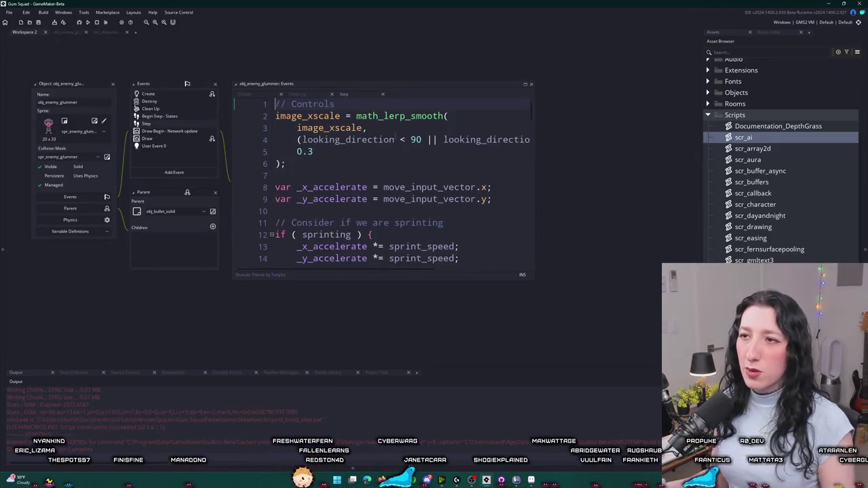
scroll(400, 183, up, 10)
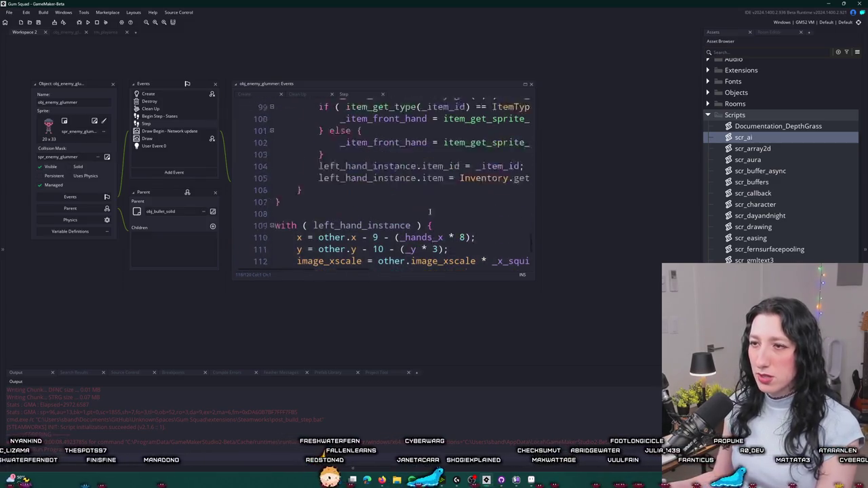
scroll(423, 254, up, 12)
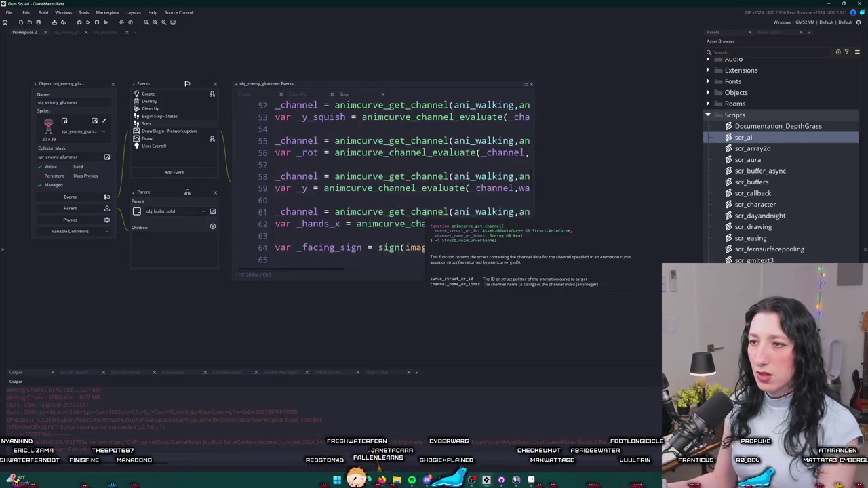
key(ctrl+shift+f)
text(random(1)
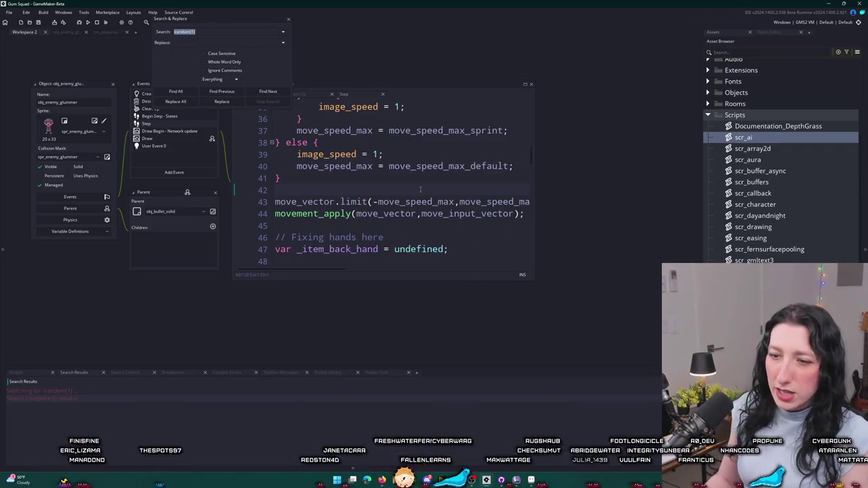
click(177, 33)
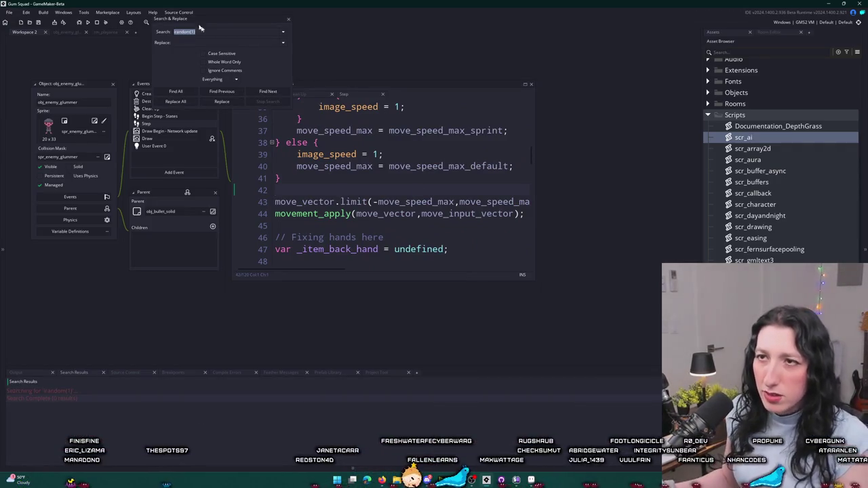
key(Return)
key(Return)
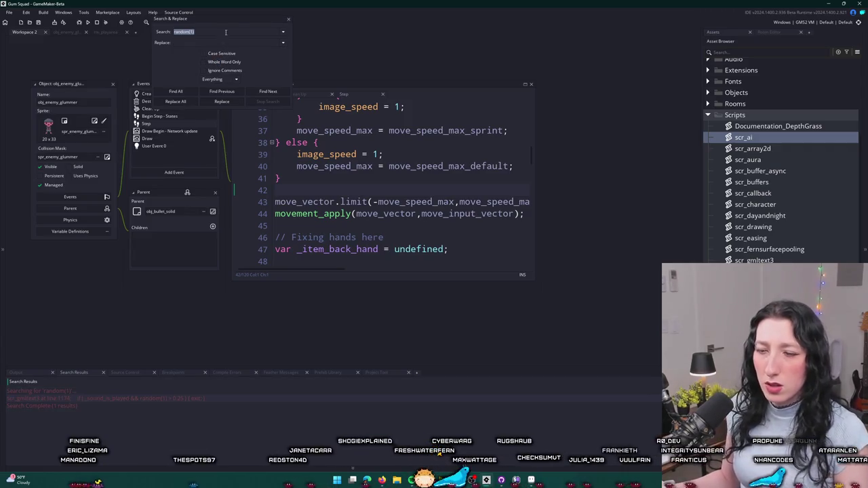
click(288, 21)
Search the Step code for input_vector matches and widen the editor.
key(ctrl+f)
text(input)
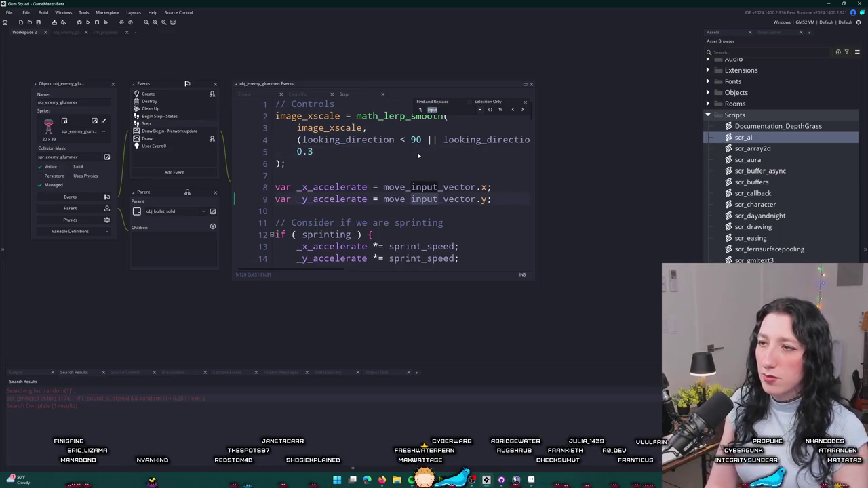
text(_vector)
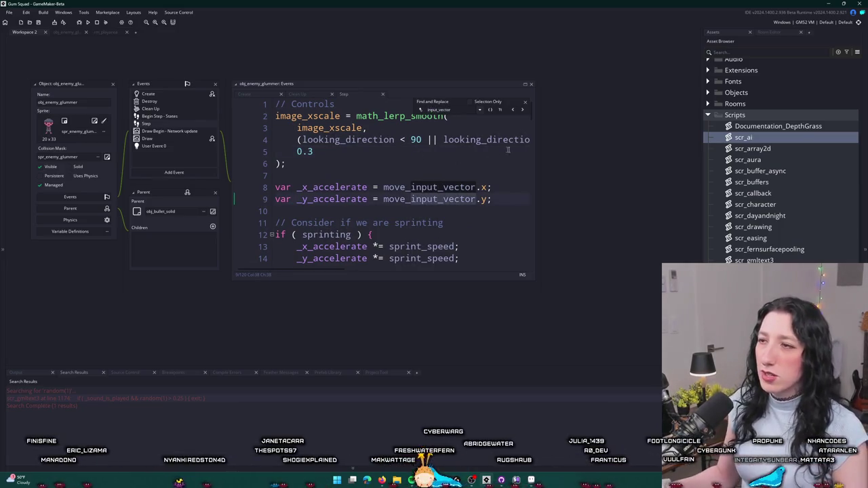
click(515, 110)
click(516, 110)
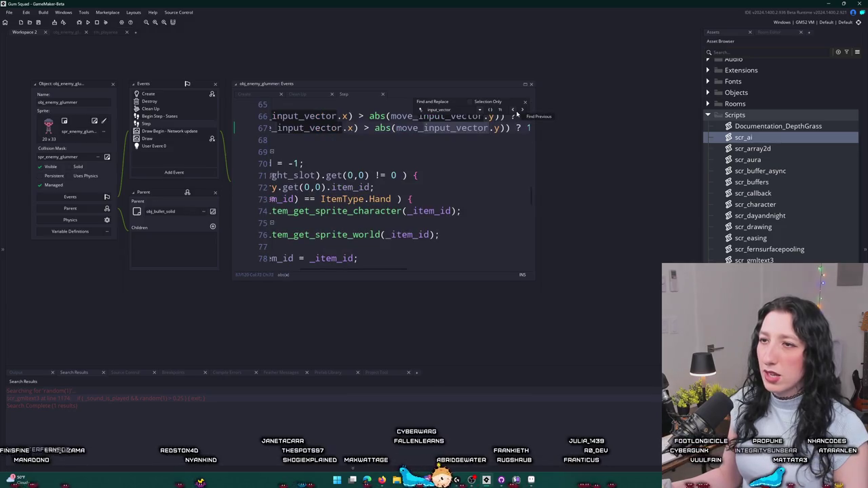
click(515, 111)
click(515, 111)
click(516, 111)
click(517, 111)
drag(534, 102, 667, 101)
scroll(615, 120, down, 4)
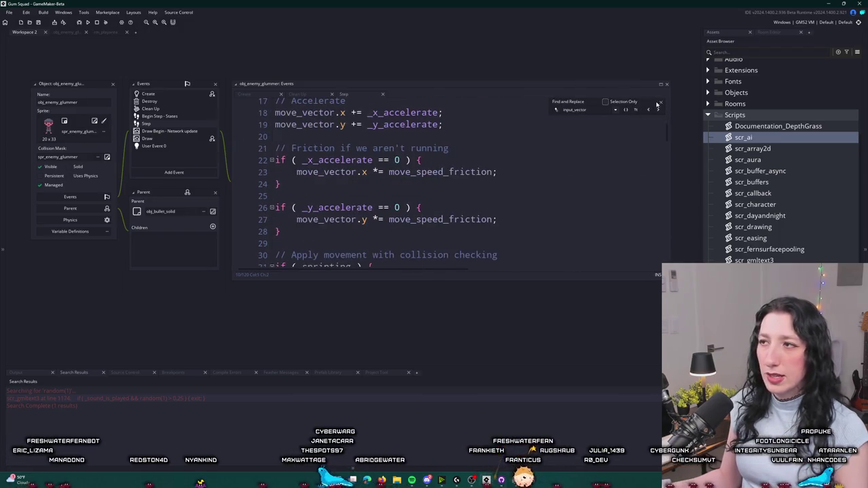
In Begin Step, find the random input vector line, comment it out, then restore it.
double_click(197, 116)
scroll(191, 120, up, 20)
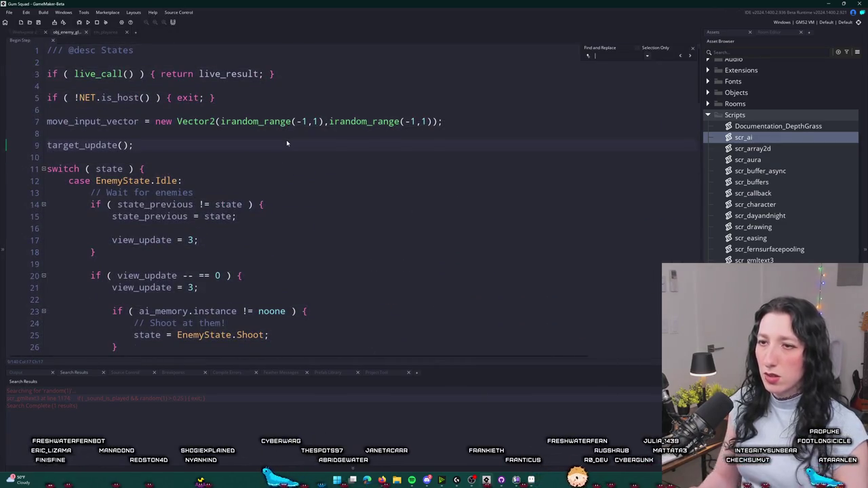
key(ctrl+f)
text(input_vec)
click(47, 122)
key(ctrl+k)
click(693, 48)
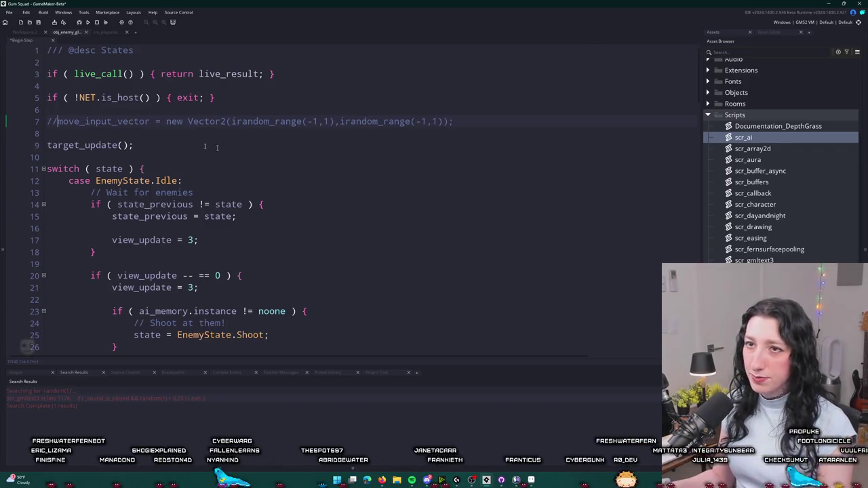
key(BackSpace)
key(BackSpace)
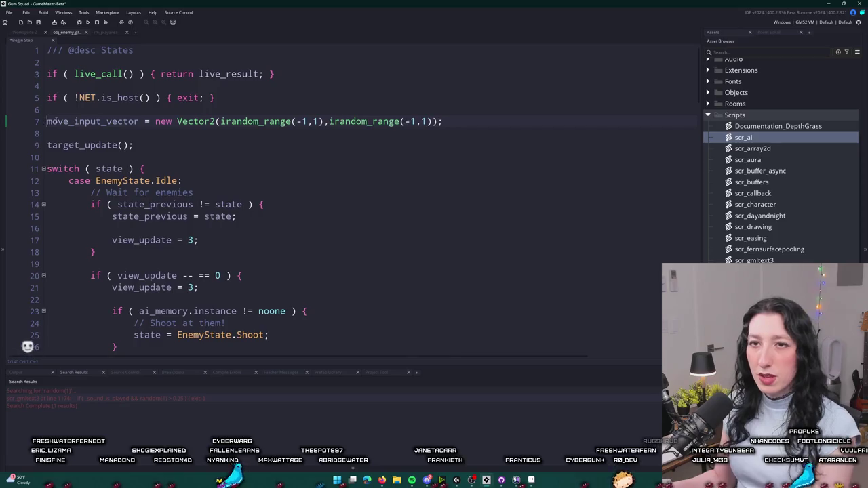
Replace both irandom_range(-1,1) arguments on line 7 with 0, giving new Vector2(0,0).
drag(435, 122, 219, 121)
text(0,0)
click(318, 128)
Run the game with F5, create a lobby, and abort at the path_index code error.
key(F5)
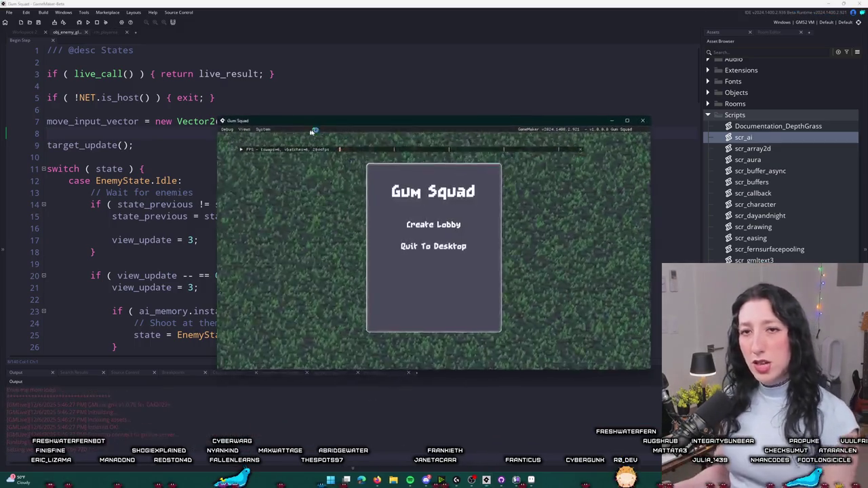
drag(416, 125, 398, 4)
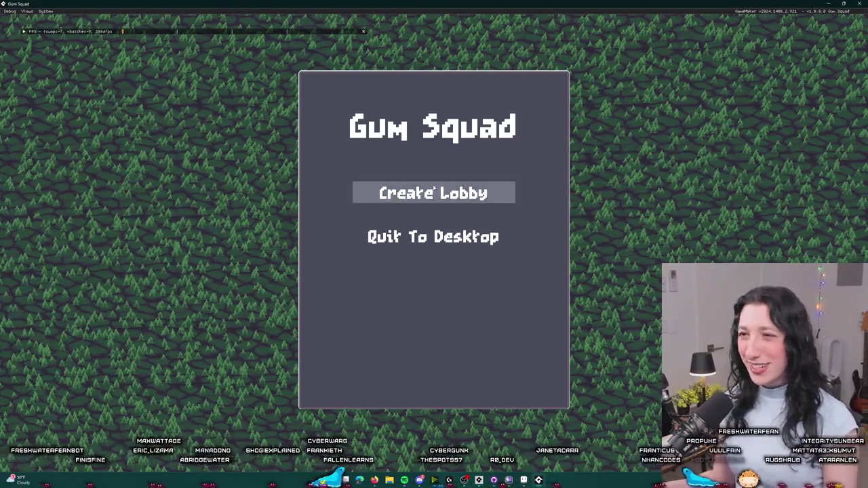
click(388, 192)
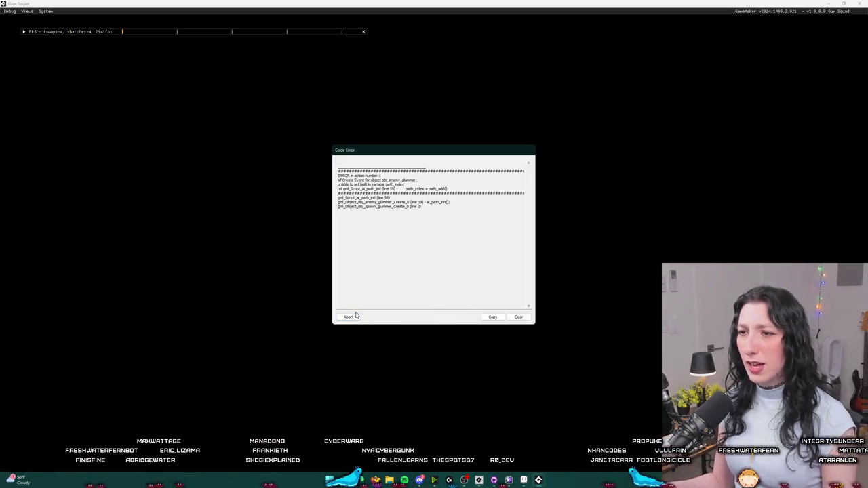
click(349, 317)
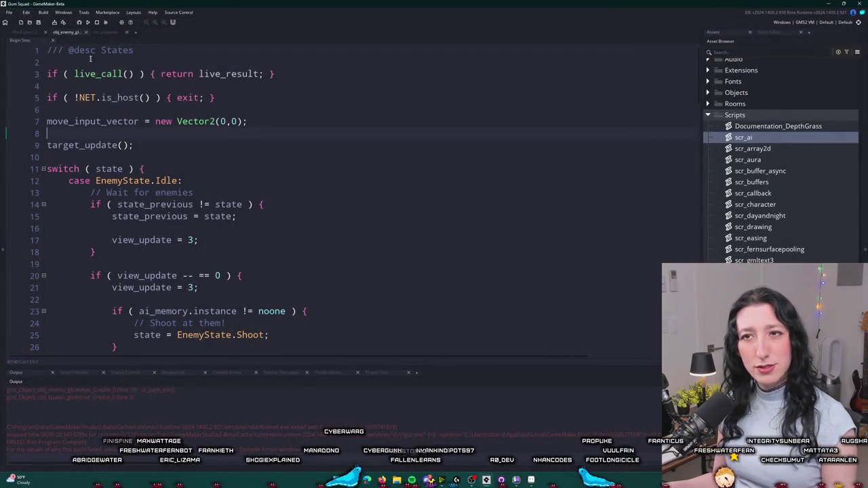
Open the enemy's Create event and jump to the ai_path_init definition in scr_ai.
click(35, 35)
click(152, 94)
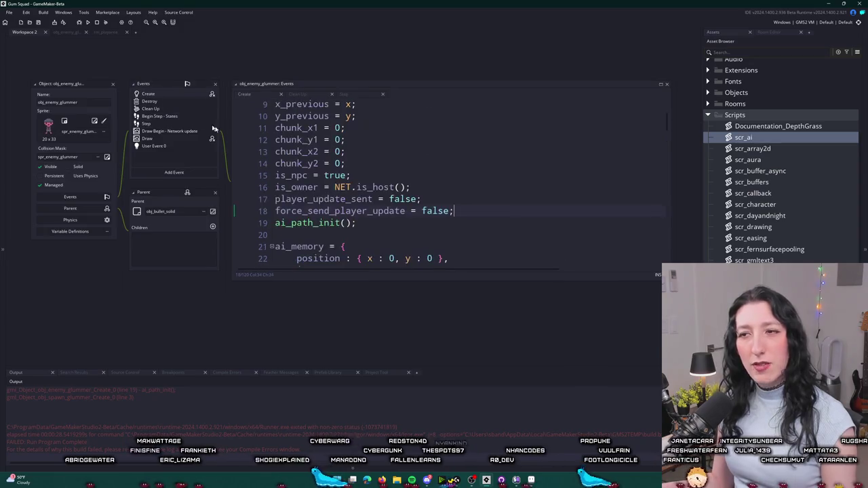
middle_click(312, 222)
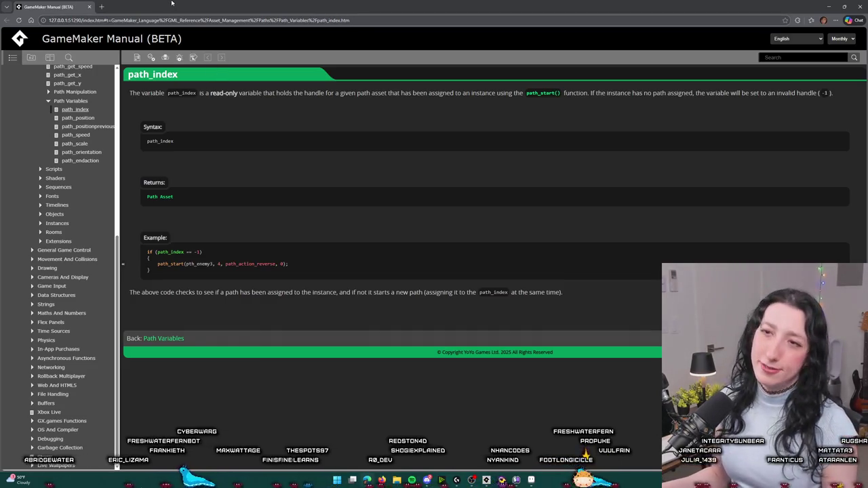
Return from the path_index manual page to scr_ai and select path_index on line 55.
key(alt+Tab)
double_click(479, 187)
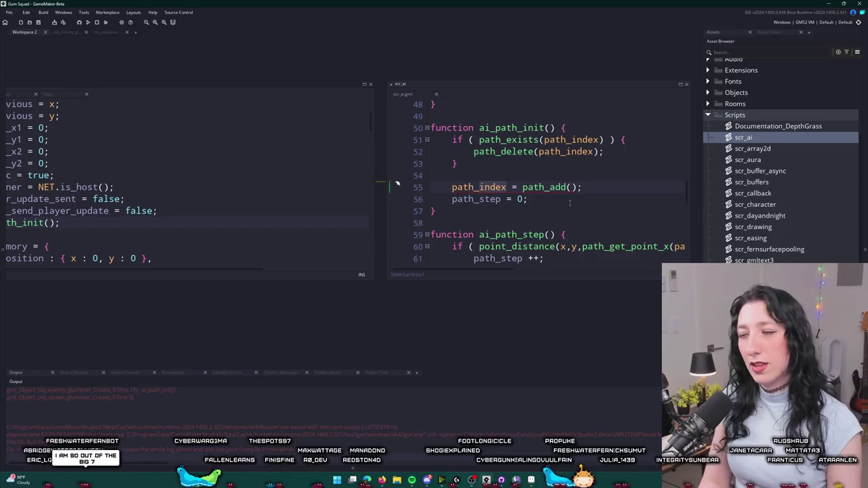
Rename path_index to path on line 55 in ai_path_init.
key(BackSpace)
key(BackSpace)
key(BackSpace)
key(BackSpace)
key(BackSpace)
key(BackSpace)
text(ai_path)
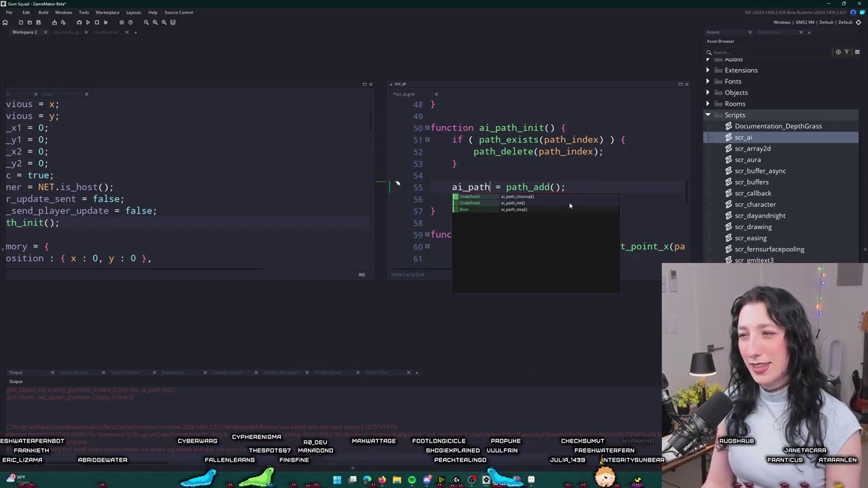
click(478, 176)
double_click(477, 187)
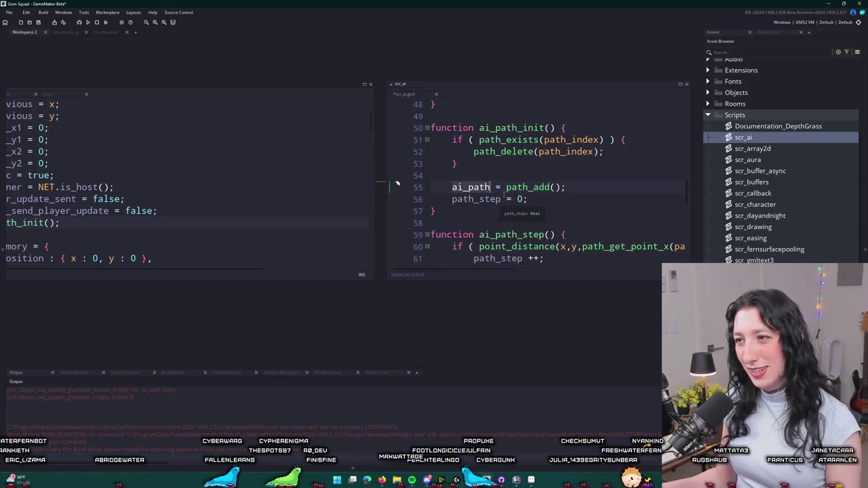
text(path)
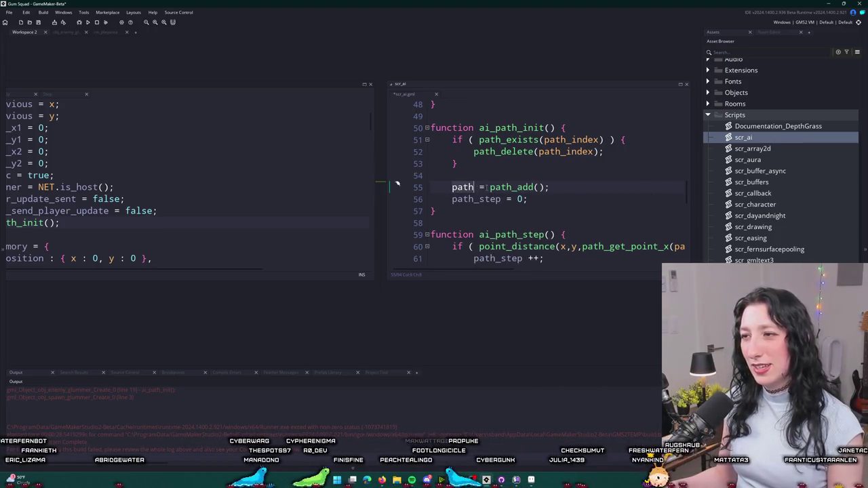
Maximise the scr_ai editor and rename path_index to path on lines 60 and 64 of ai_path_step.
click(677, 83)
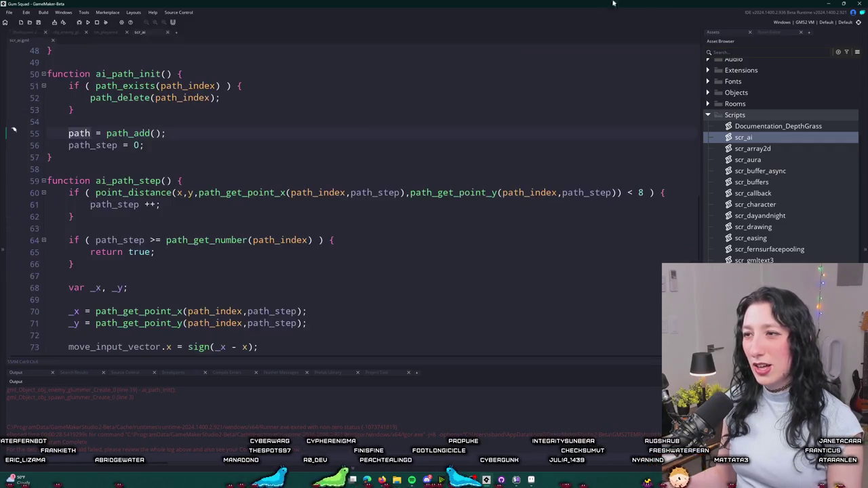
click(343, 175)
scroll(343, 136, down, 2)
double_click(276, 172)
text(path)
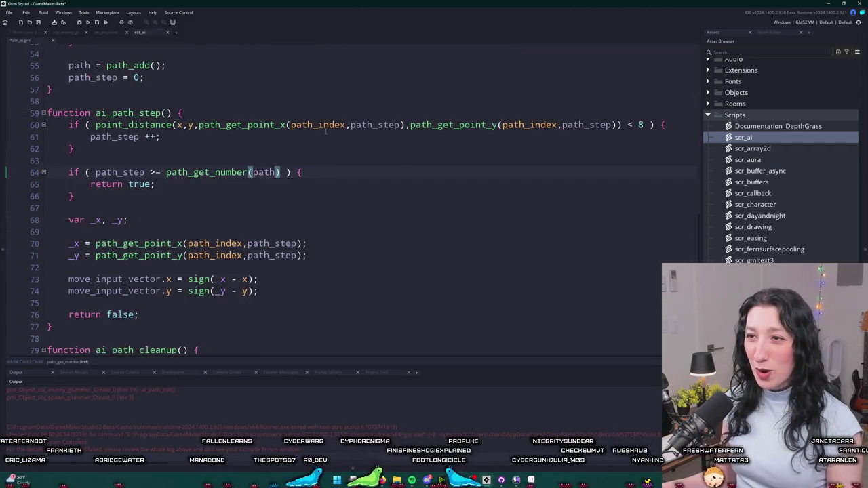
double_click(313, 124)
text(path)
scroll(500, 125, down, 2)
double_click(497, 71)
text(path)
Rename path_index to path on lines 70, 71 and 80.
double_click(229, 189)
text(path)
double_click(229, 201)
text(path)
double_click(164, 307)
text(path)
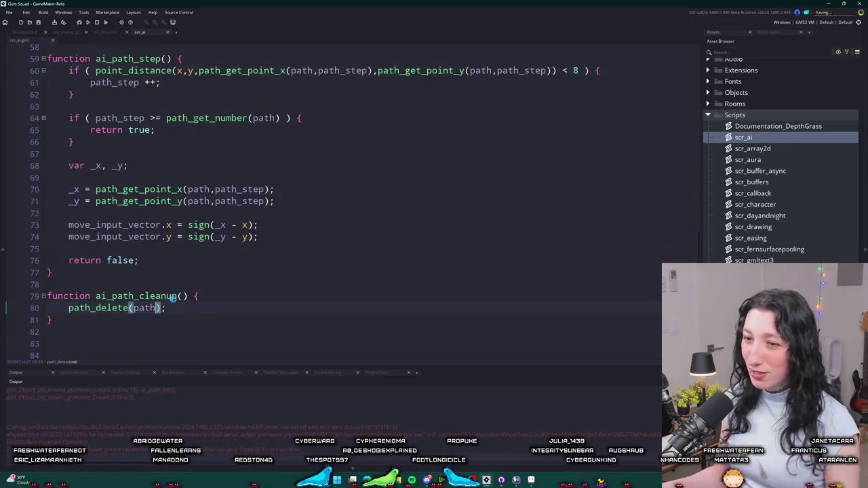
Rename path_index to path on lines 51 and 52, then add a blank line in ai_path_init.
scroll(234, 225, up, 8)
scroll(234, 224, down, 1)
double_click(188, 234)
text(path)
double_click(180, 247)
text(path)
key(Return)
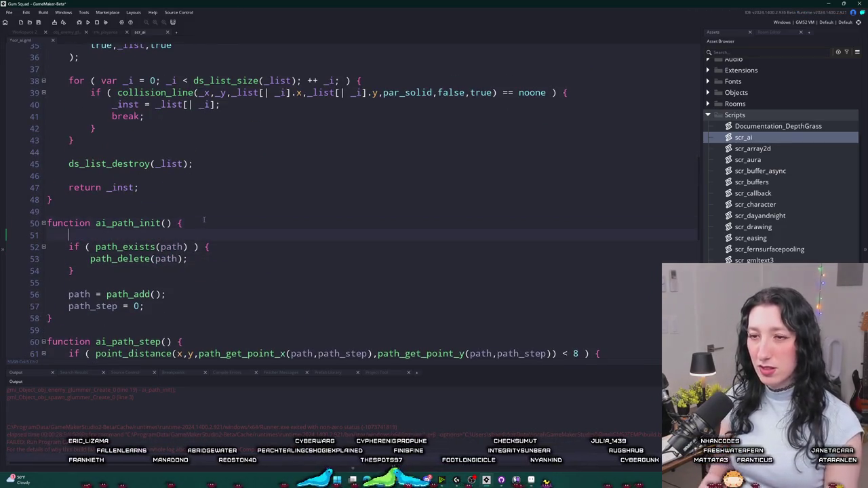
Start 'if ( variable_instance_exists(id,' in ai_path_init and begin a "FIND" show_message in the enemy's find-cover branch.
key(BackSpace)
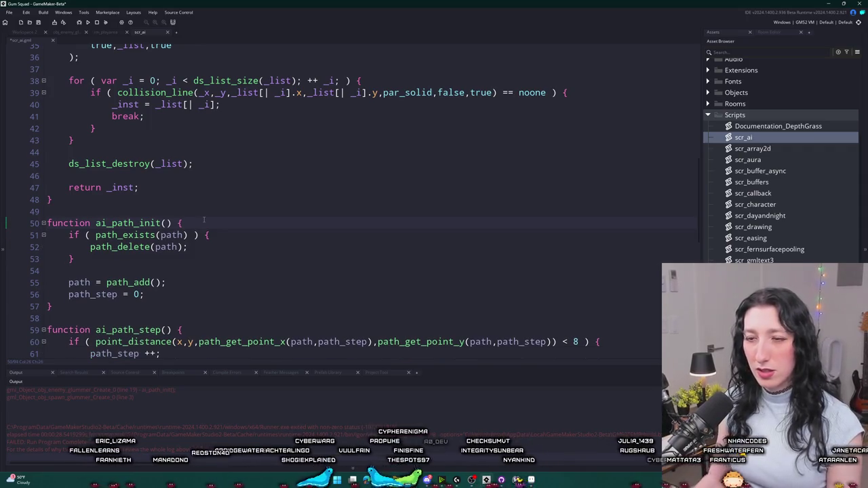
key(Return)
text(if ( instance_variable_exis)
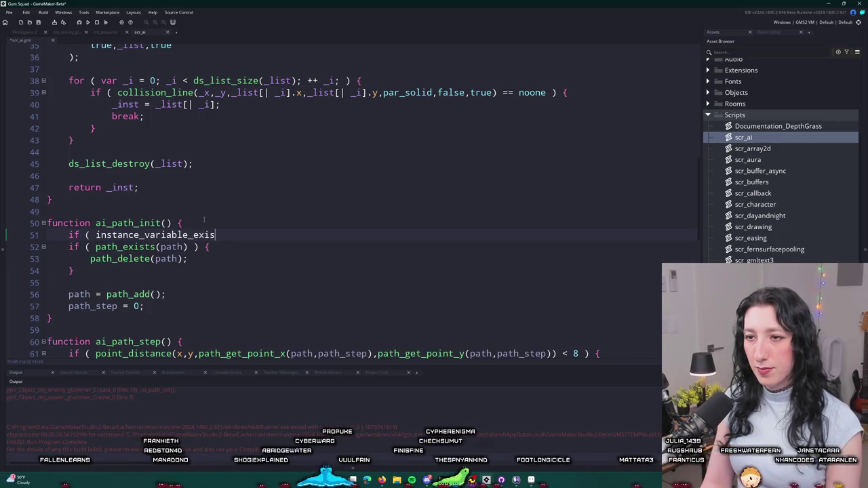
text(ts)
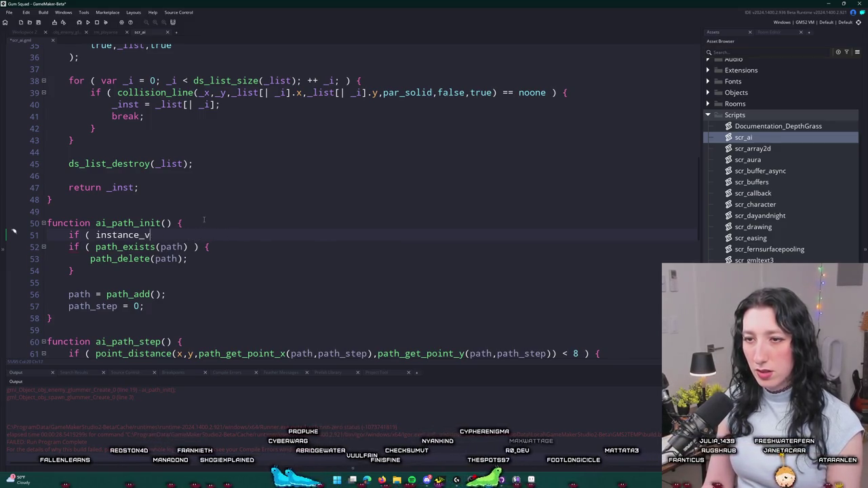
key(BackSpace)
key(BackSpace)
key(BackSpace)
key(BackSpace)
key(BackSpace)
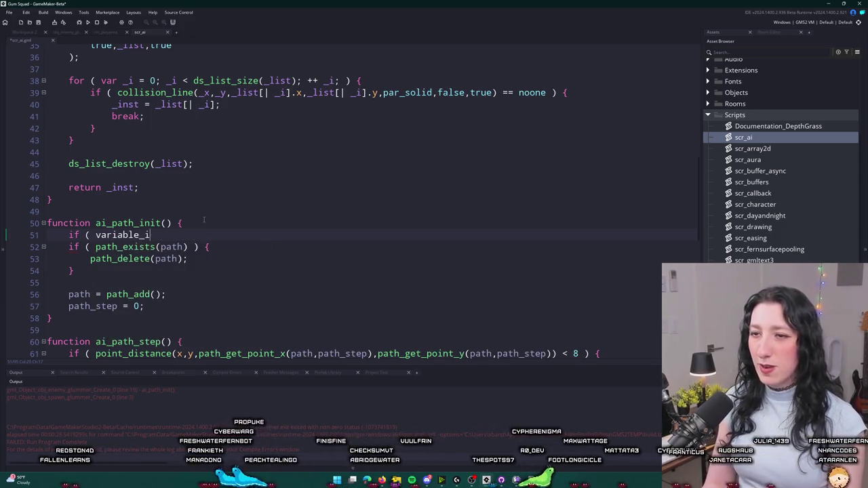
text(nstance_exists(id,)
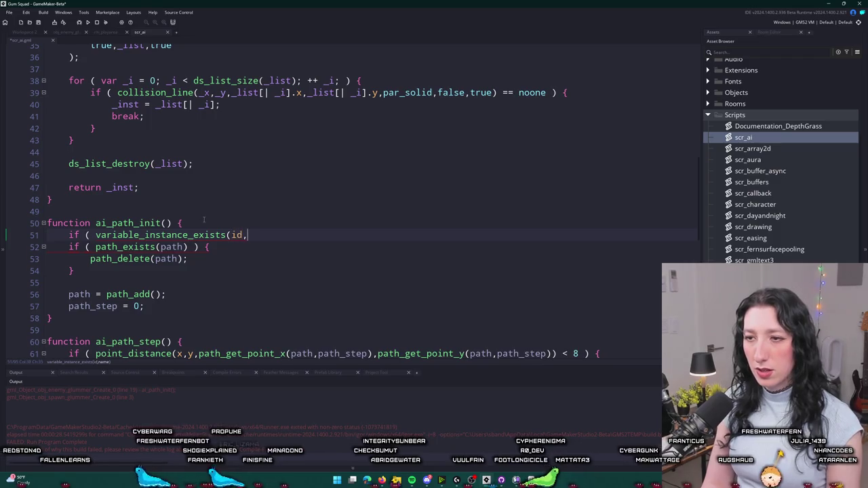
text(") ) {)
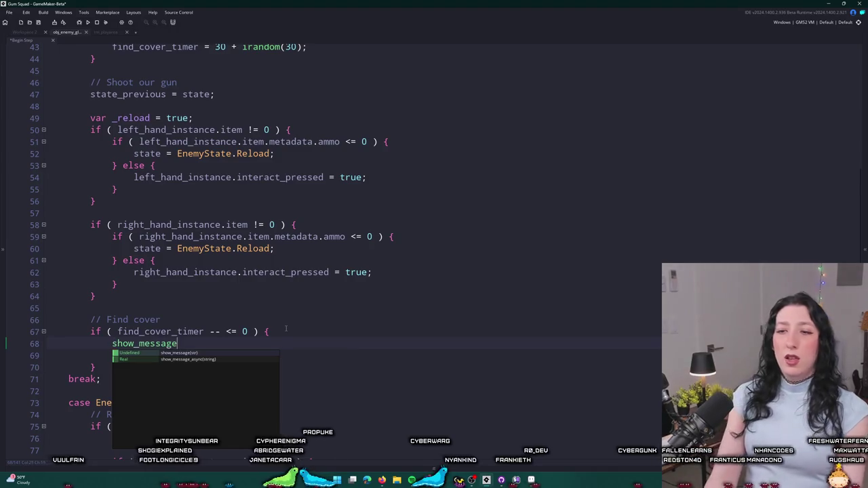
text("FIND COVER");)
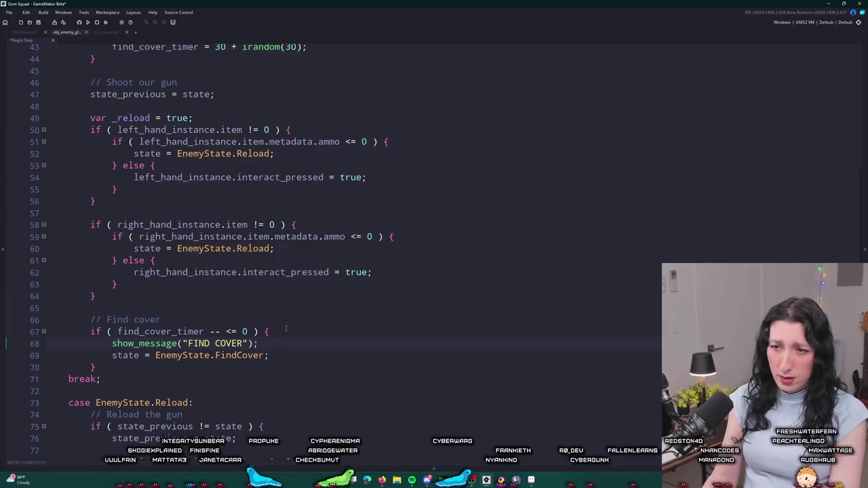
Finish show_message("FIND COVER") and add a log(find_cover_timer) line above the find-cover check.
key(Return)
text(,)
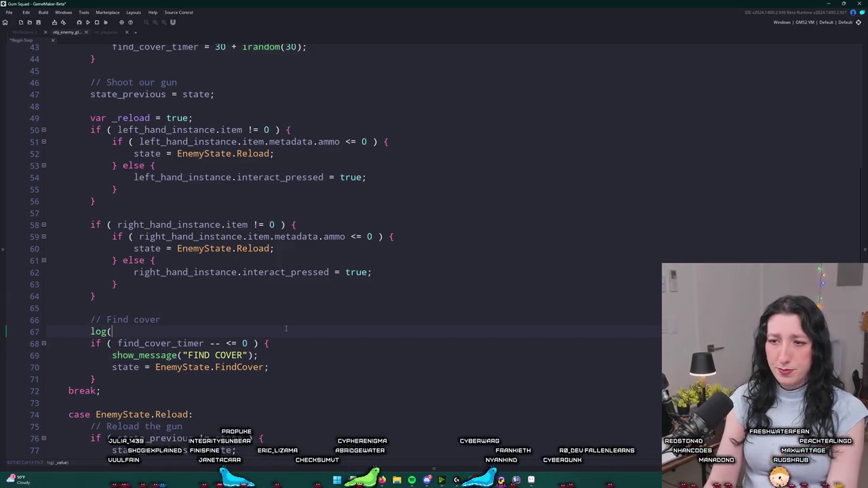
text(find_cover_timer)
scroll(286, 329, up, 2)
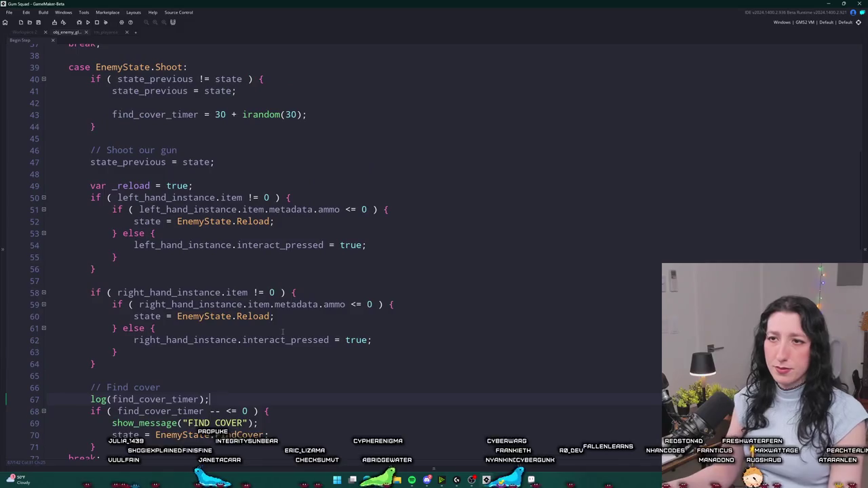
scroll(271, 271, down, 4)
scroll(240, 120, up, 2)
click(118, 94)
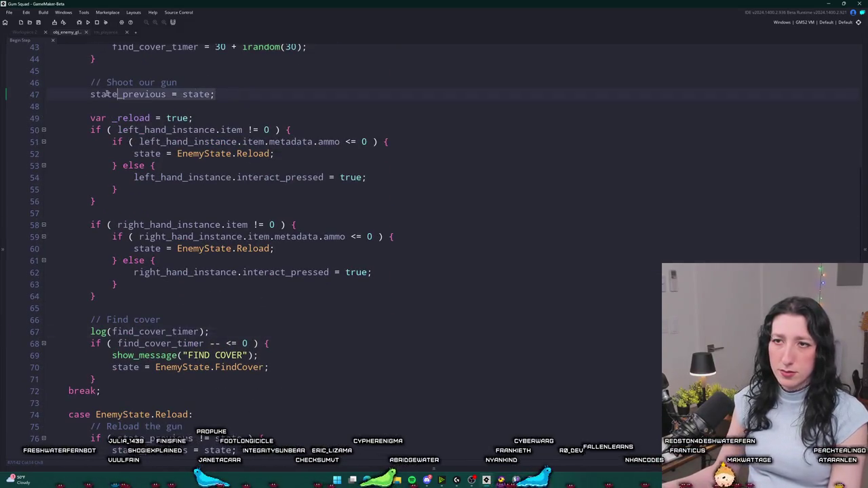
scroll(143, 184, down, 15)
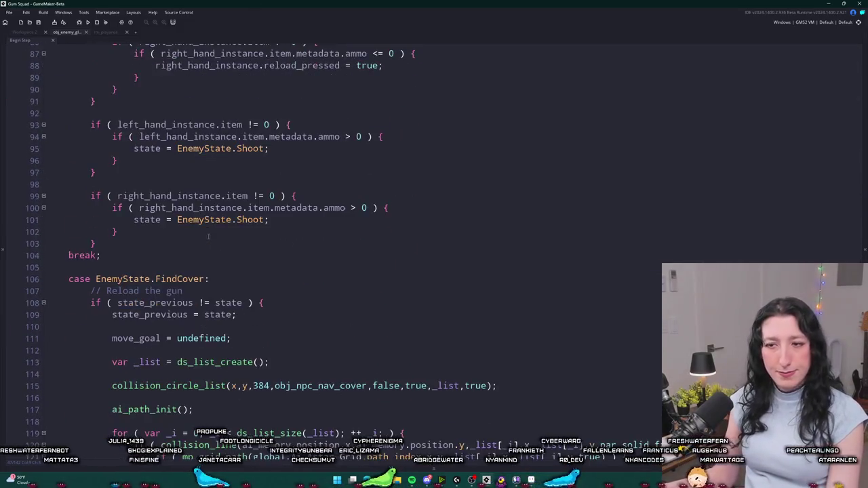
scroll(214, 304, down, 4)
scroll(210, 285, up, 12)
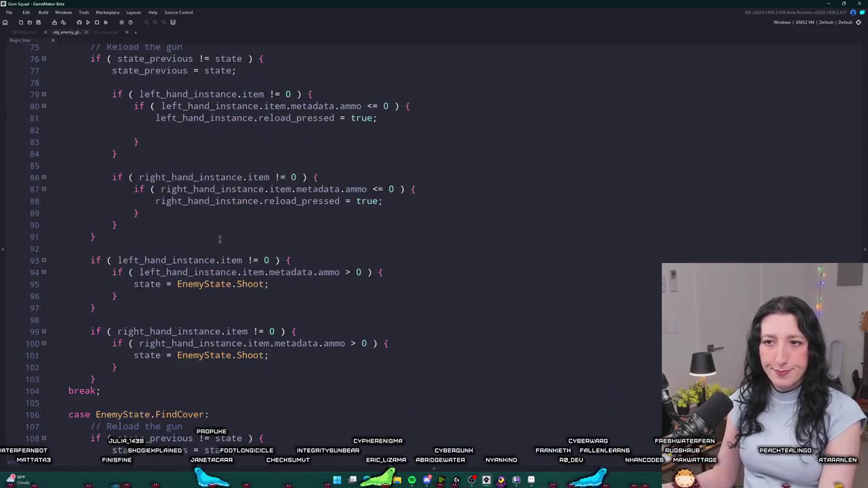
scroll(209, 269, up, 4)
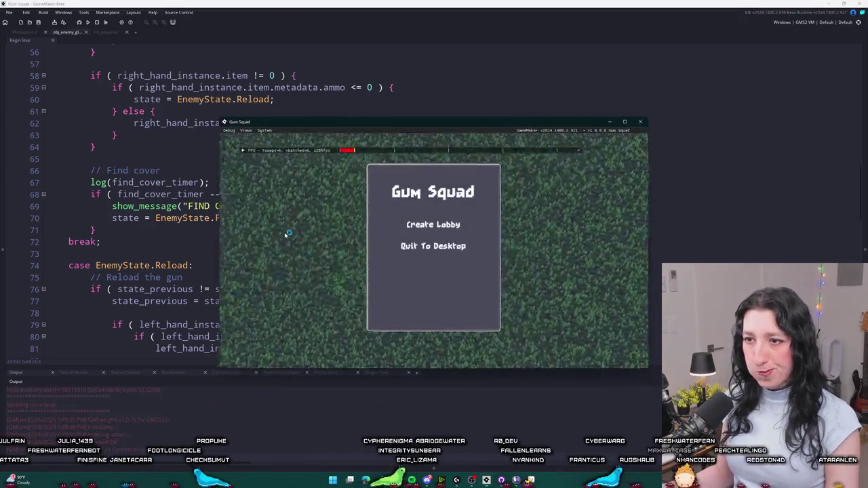
Create a lobby, walk right, dismiss the FIND COVER message, and abort at the code error.
click(430, 225)
key(d)
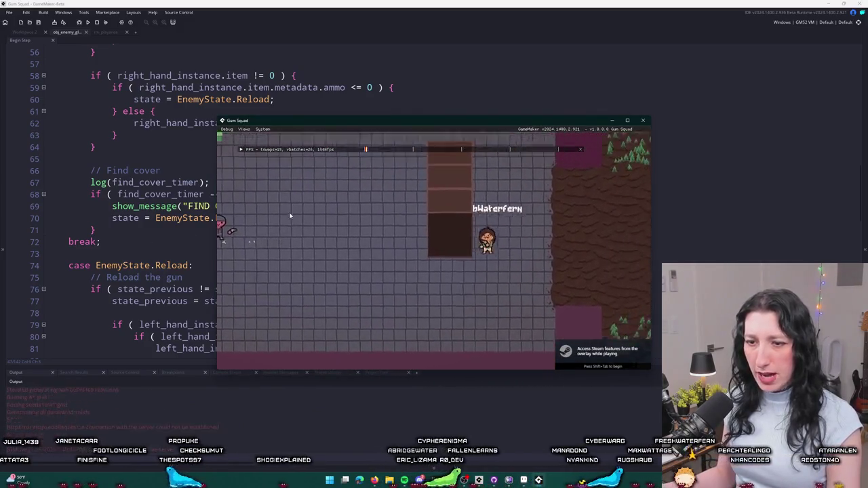
click(440, 261)
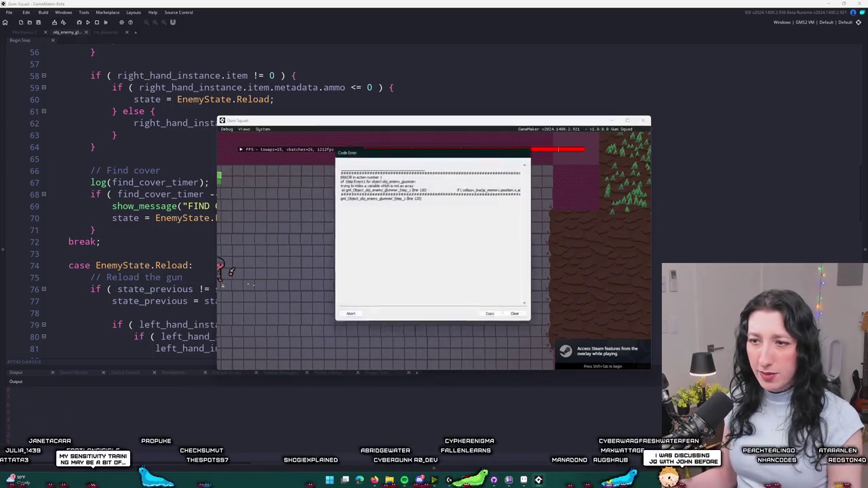
click(348, 317)
Delete the FIND COVER show_message line and the find_cover_timer log line.
triple_click(284, 202)
key(BackSpace)
triple_click(217, 182)
key(BackSpace)
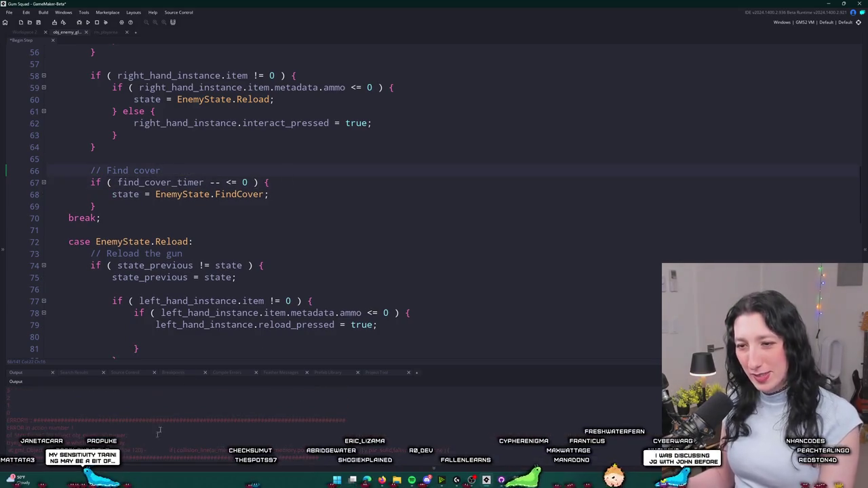
Go to line 120, change line 119's path_index argument to path, and relaunch with F5.
key(ctrl+g)
text(120)
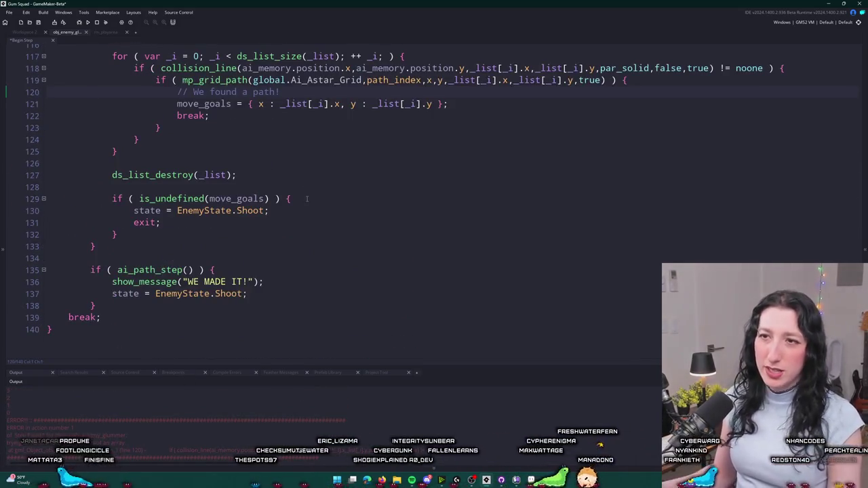
scroll(307, 198, up, 2)
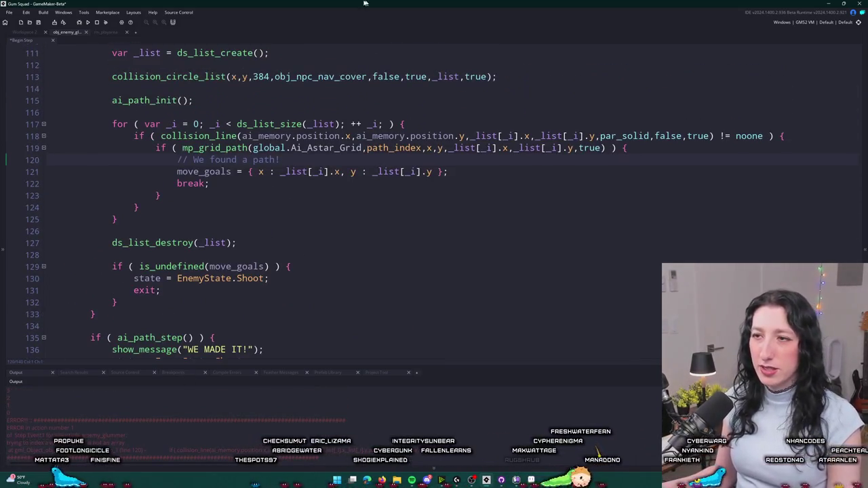
double_click(395, 148)
text(path)
key(F5)
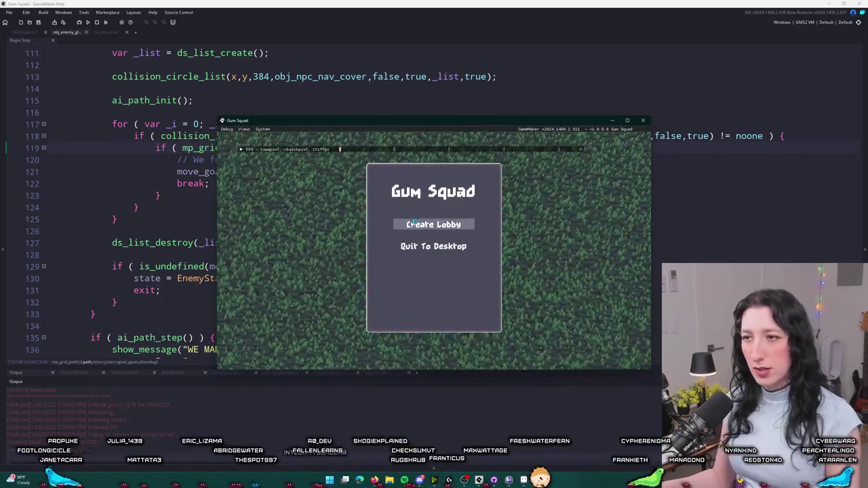
Create a lobby, toggle the inventory, walk with W, S, A until the error, then abort.
click(413, 224)
key(Tab)
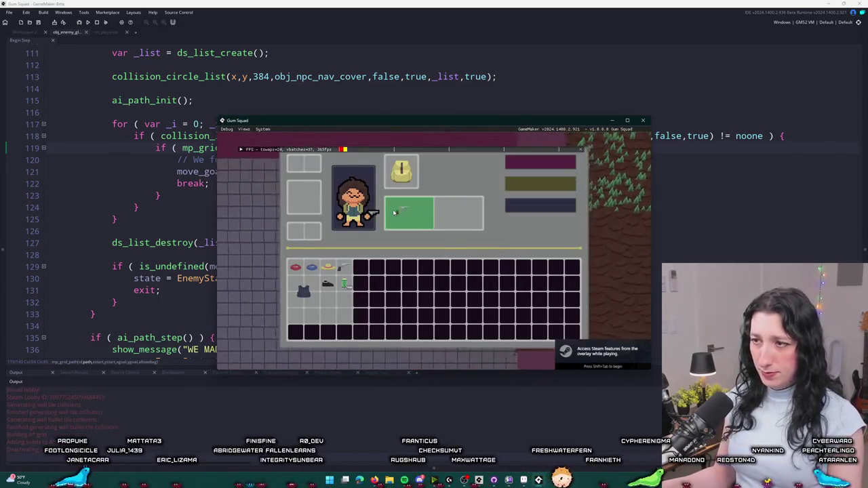
key(Tab)
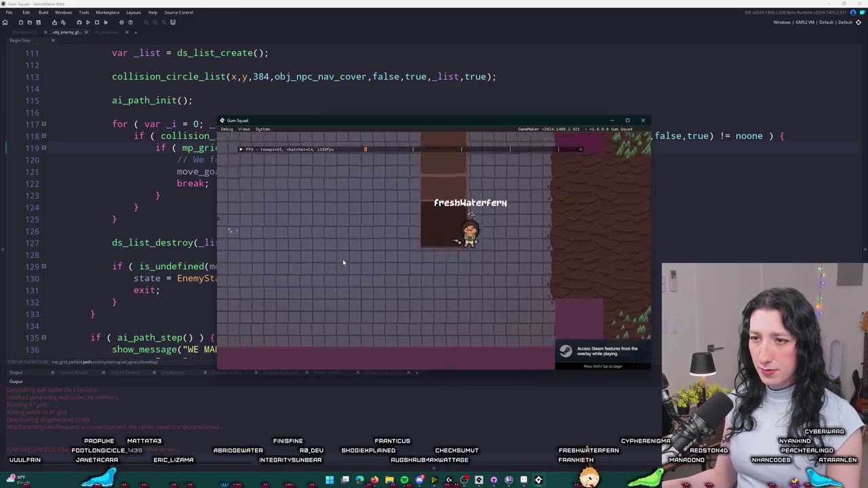
key(w)
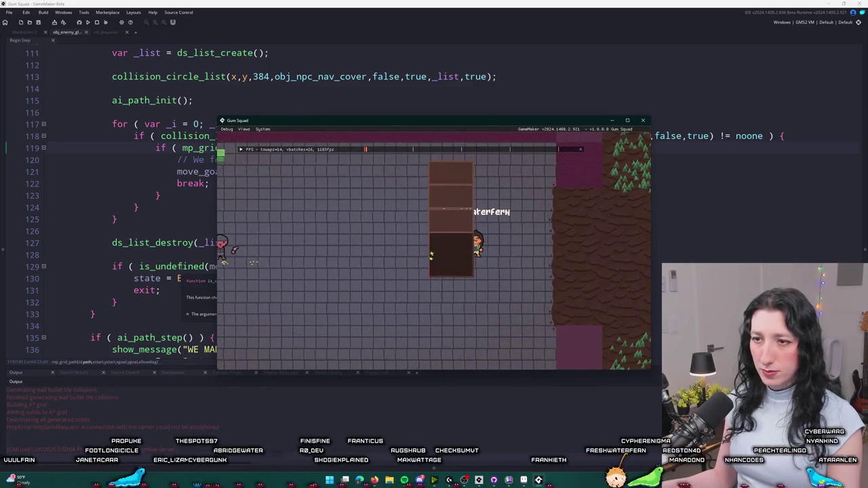
key(s)
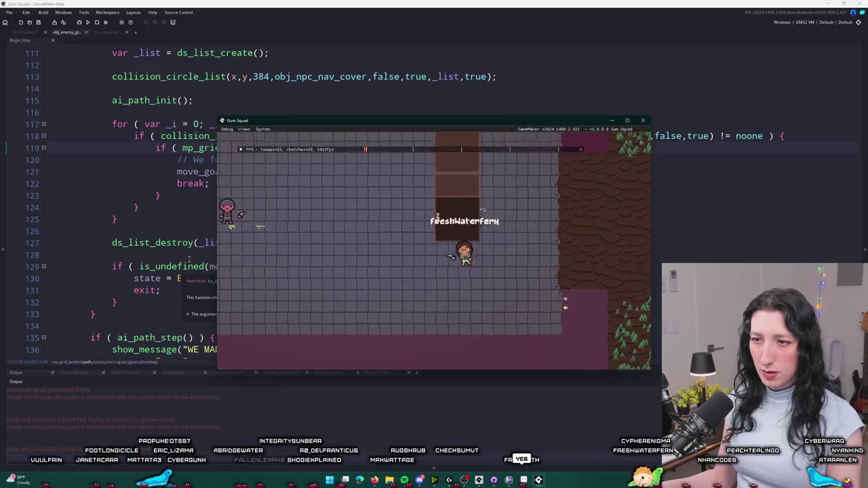
key(a)
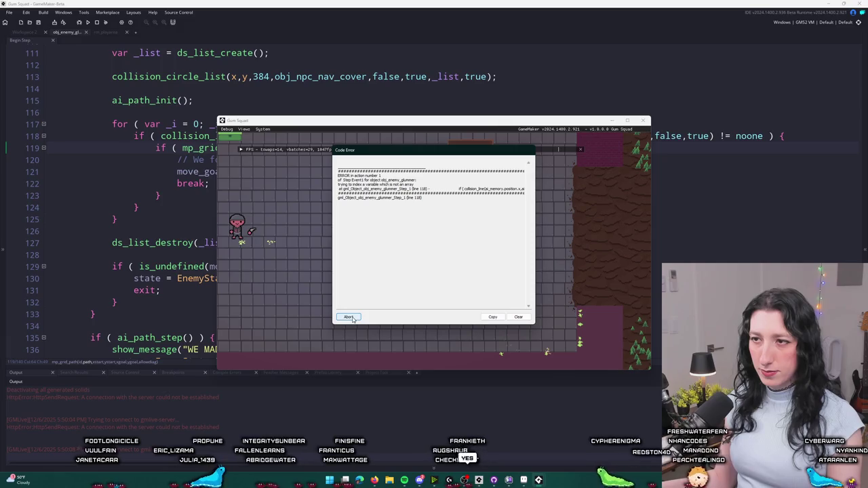
click(349, 317)
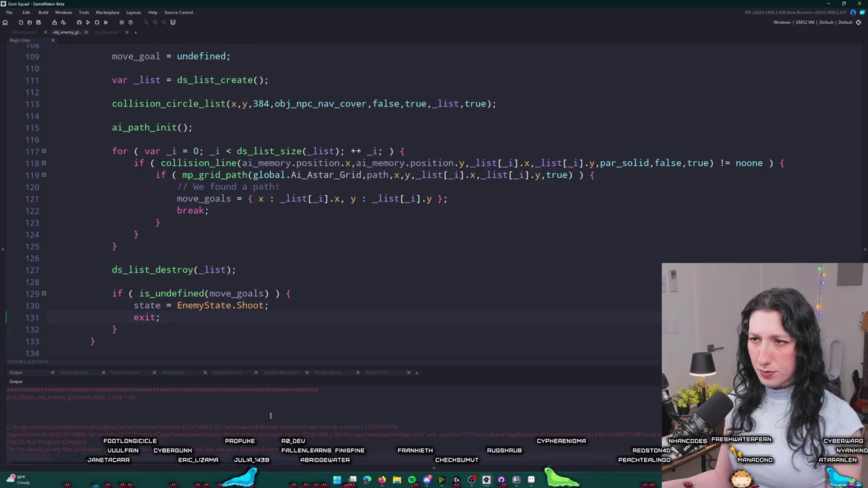
Change _list[_i] to _list[| _i] in the collision_line and mp_grid_path calls, then relaunch with F5.
click(506, 163)
text(|)
click(513, 175)
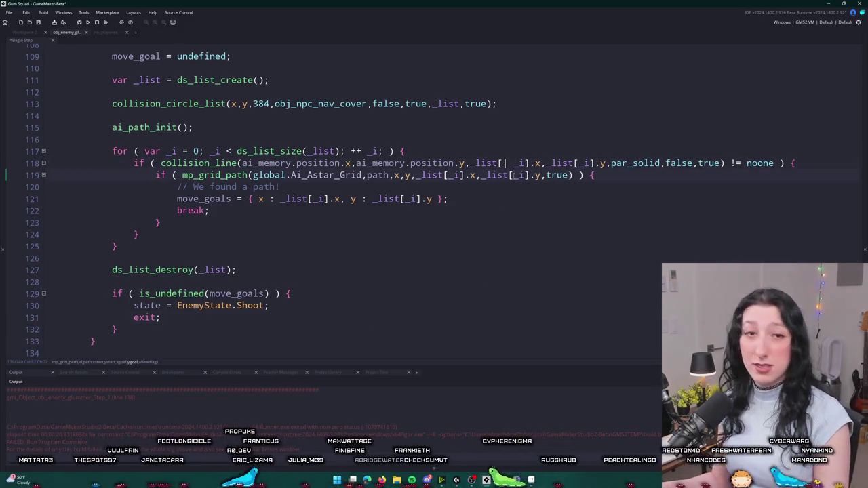
text(| )
text(| )
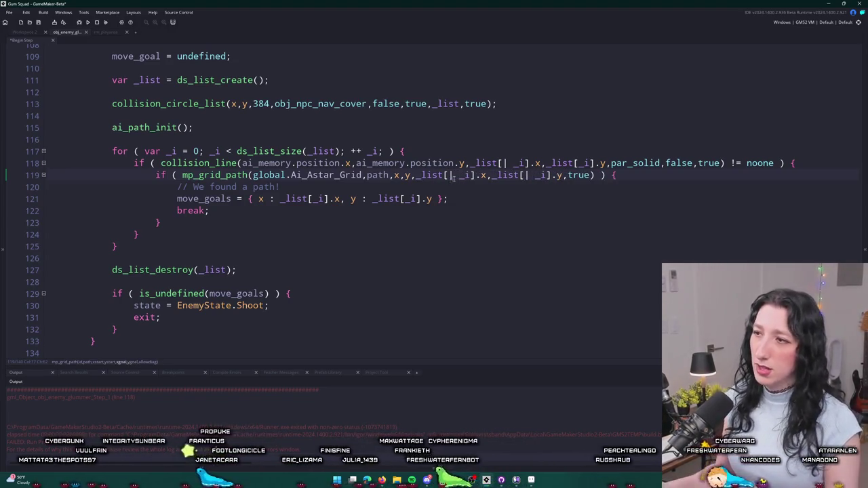
text(|)
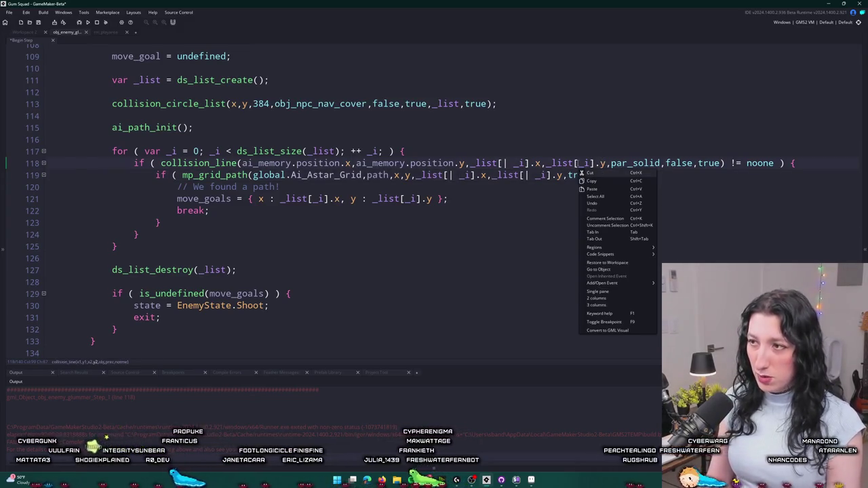
scroll(608, 210, up, 1)
key(F5)
scroll(595, 205, down, 5)
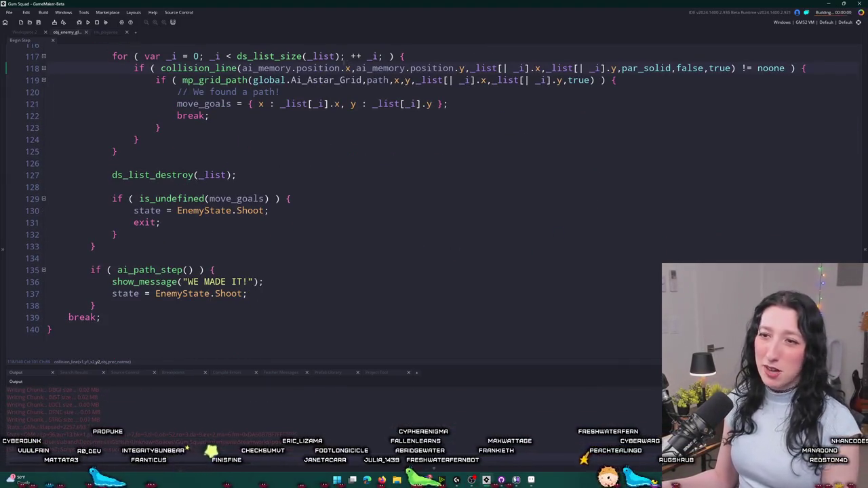
scroll(366, 119, up, 5)
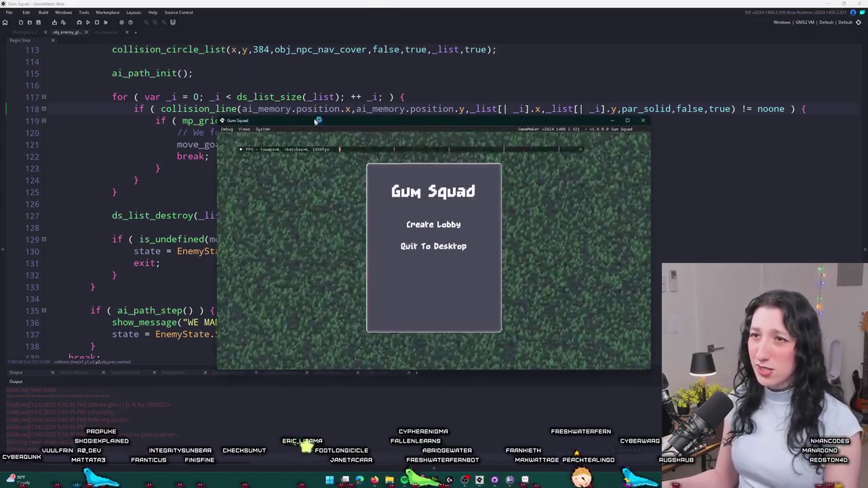
Start a lobby, walk the player down, left and up toward the glummer, then return to the code.
click(339, 156)
click(434, 226)
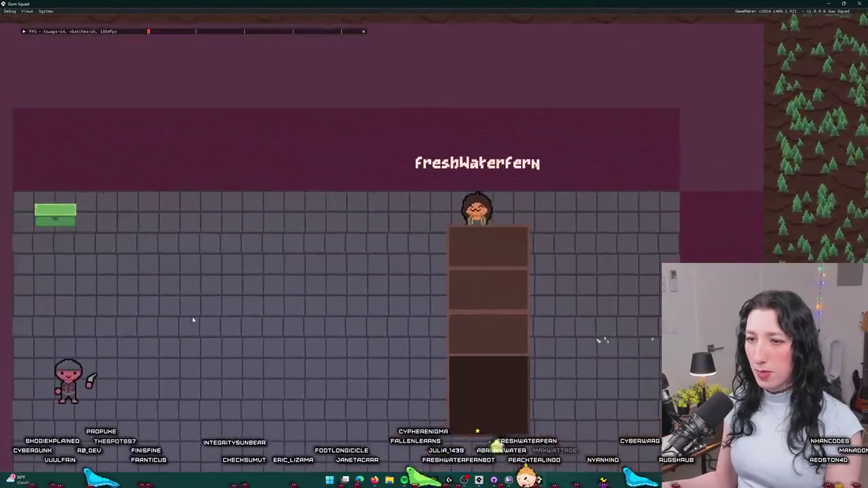
key(s)
key(a)
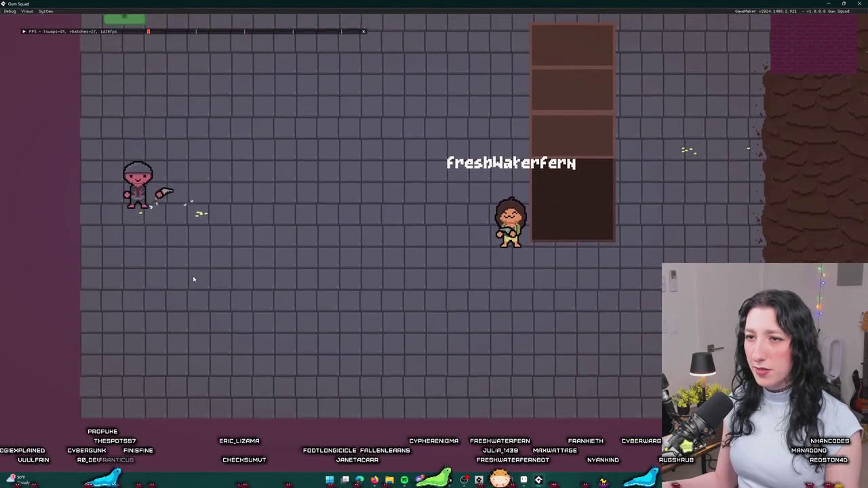
key(a)
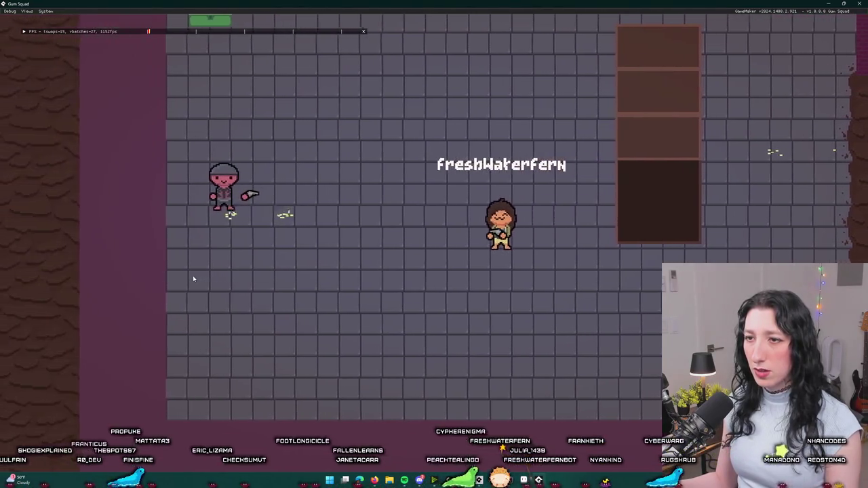
key(w)
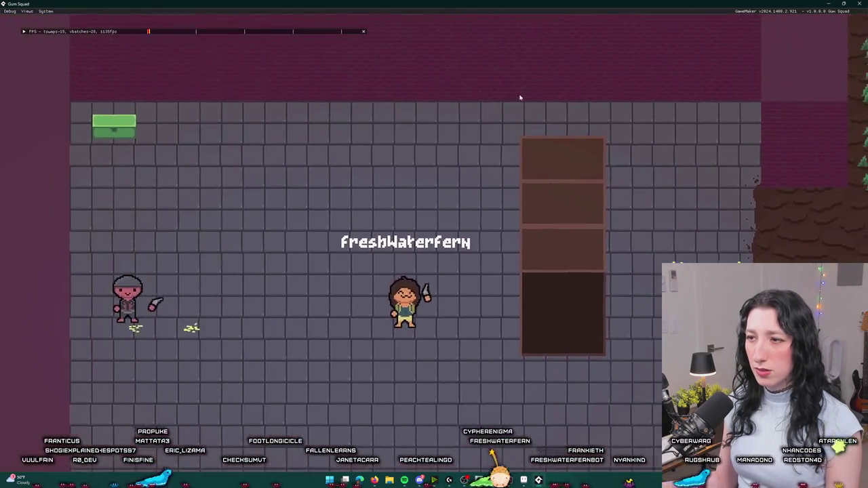
key(a)
key(a)
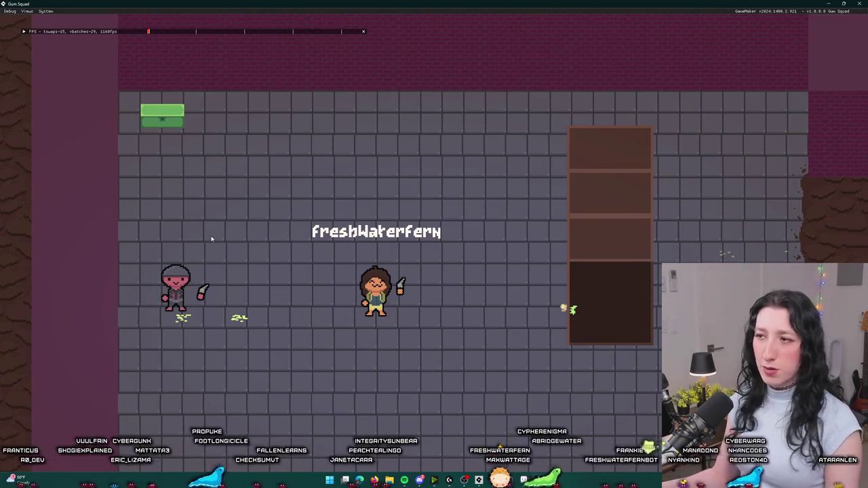
key(alt+Tab)
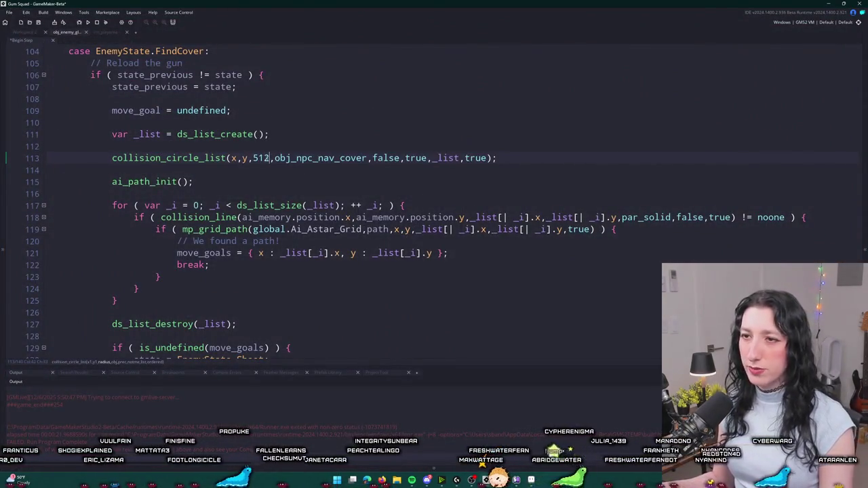
click(527, 161)
scroll(524, 165, down, 1)
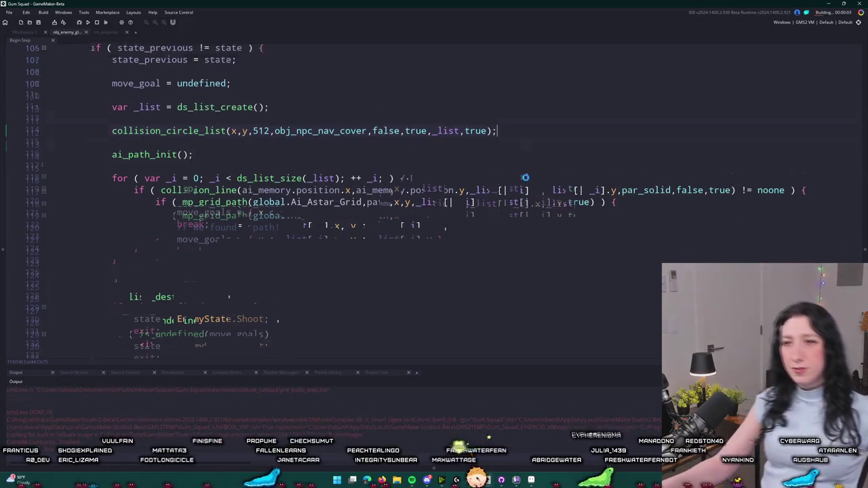
scroll(434, 245, up, 1)
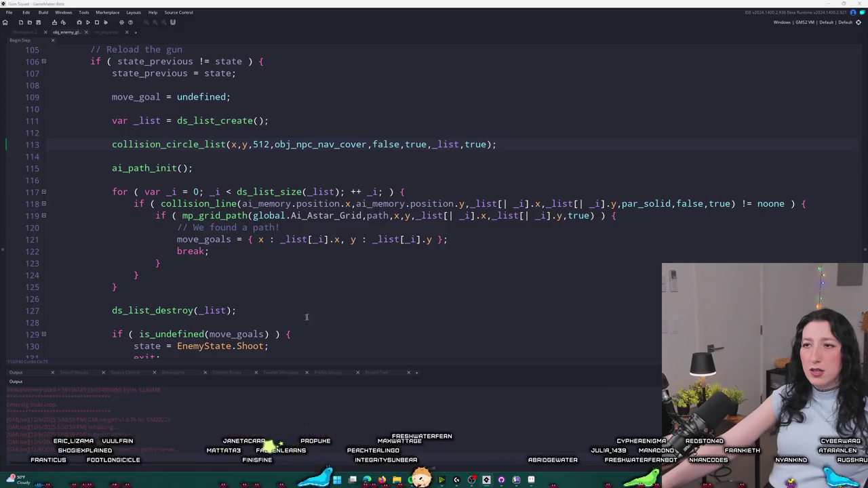
click(415, 226)
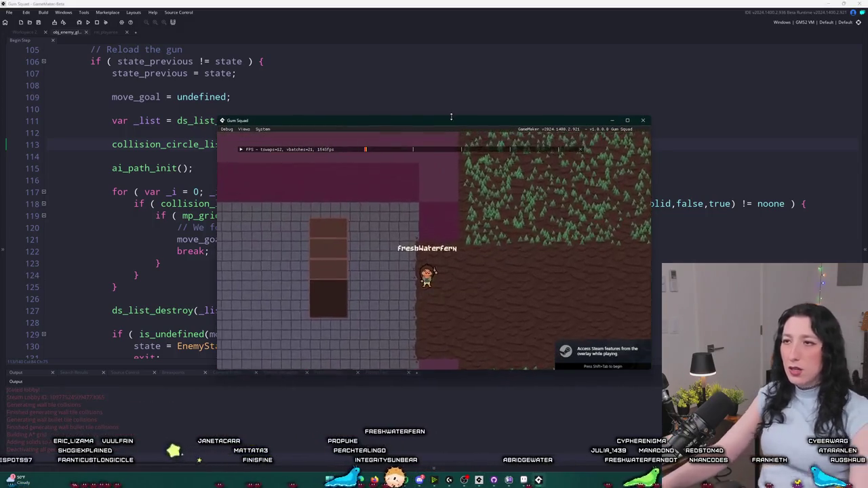
drag(452, 121, 407, 3)
key(a)
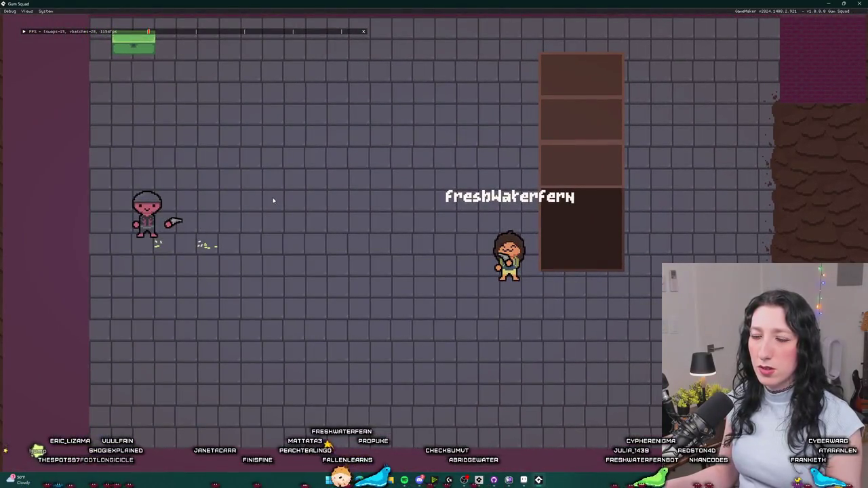
key(a)
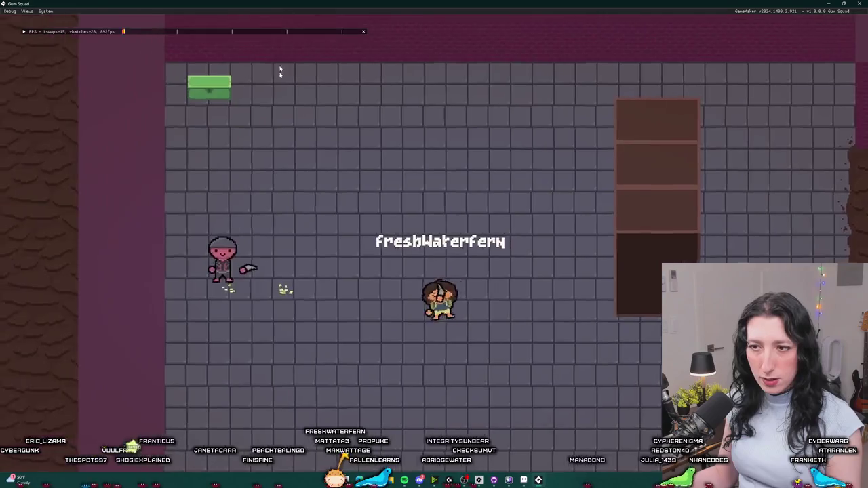
key(super+Down)
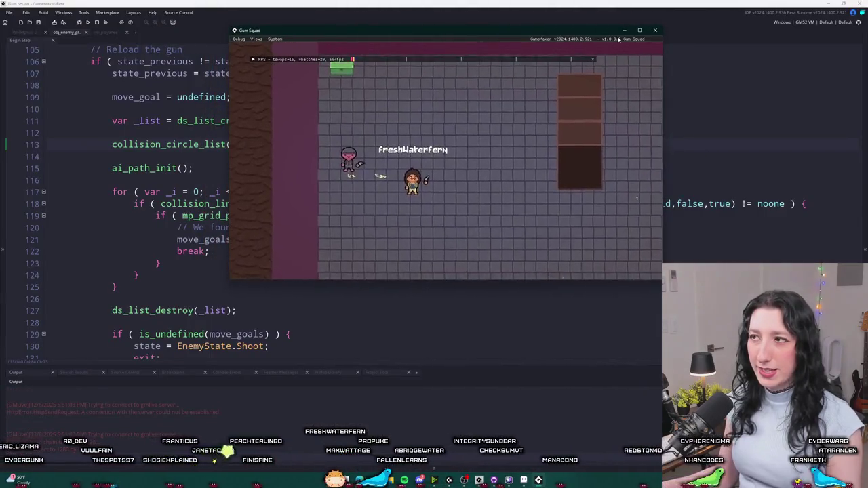
key(alt+F4)
scroll(364, 253, up, 6)
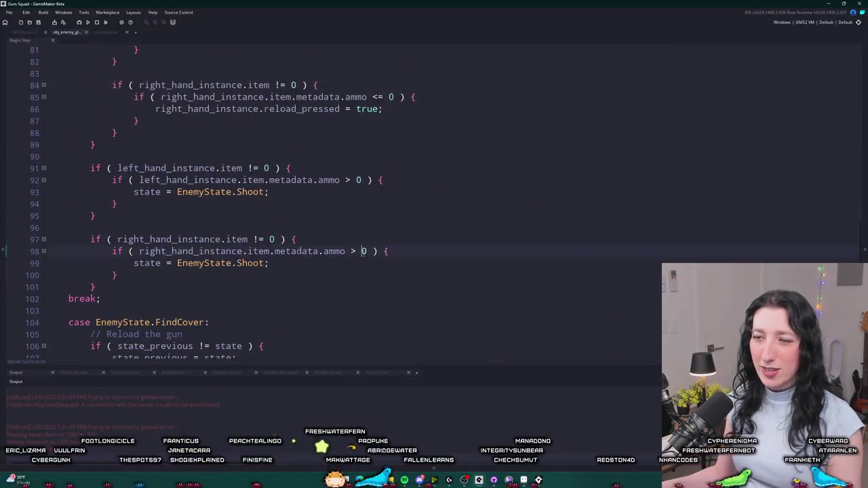
Add a show_message debug line after the for loop in FindCover.
scroll(355, 251, up, 10)
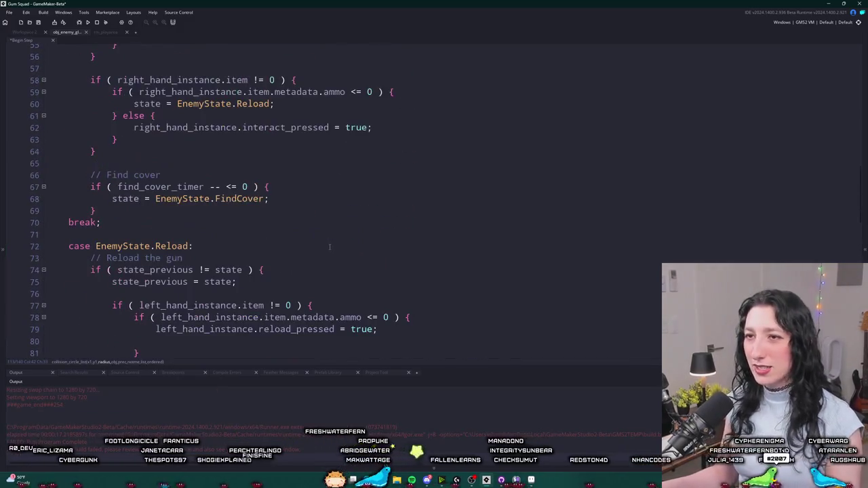
scroll(318, 199, down, 14)
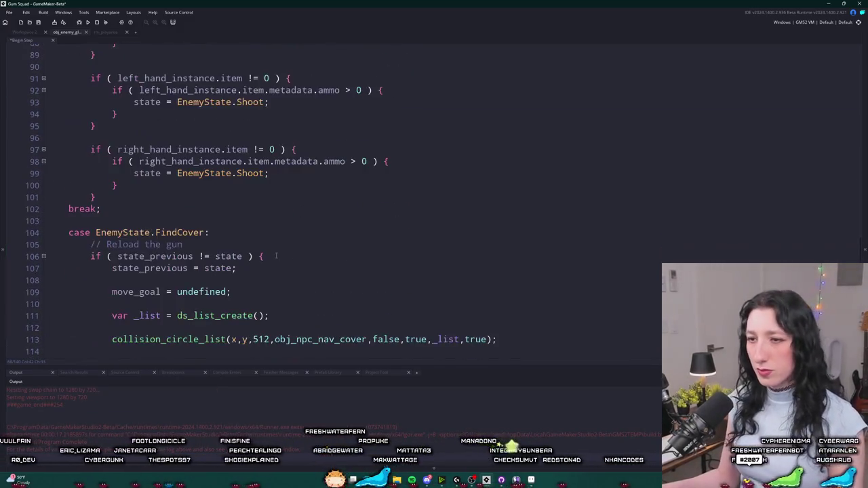
scroll(341, 80, down, 2)
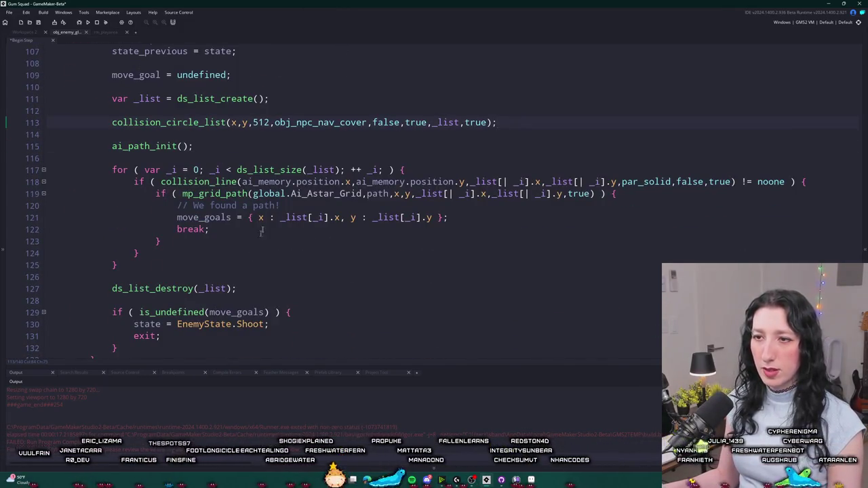
scroll(261, 280, down, 1)
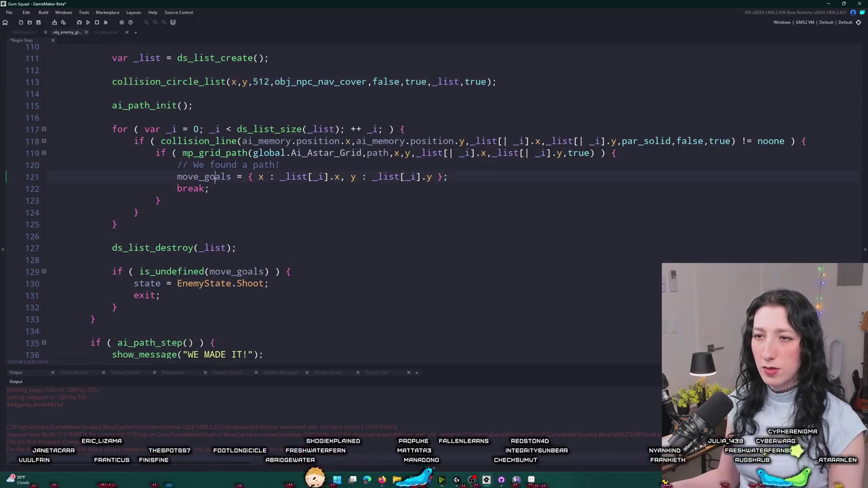
double_click(212, 177)
click(335, 243)
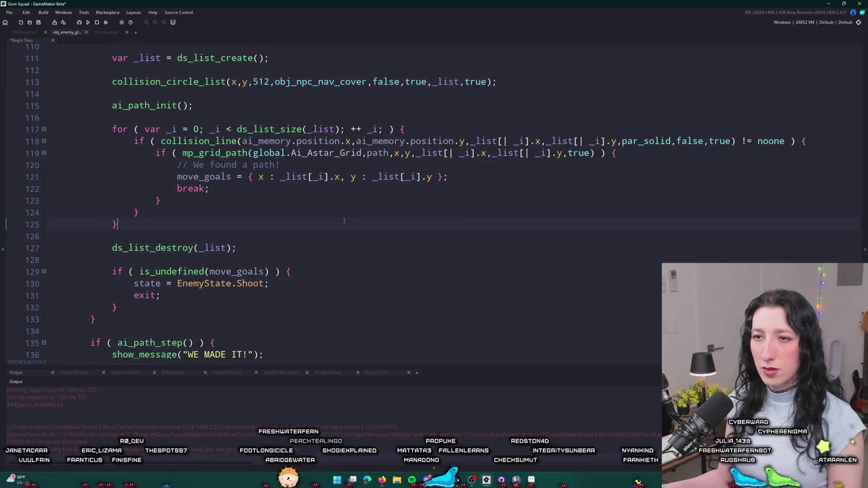
key(Return)
key(Return)
text(show_)
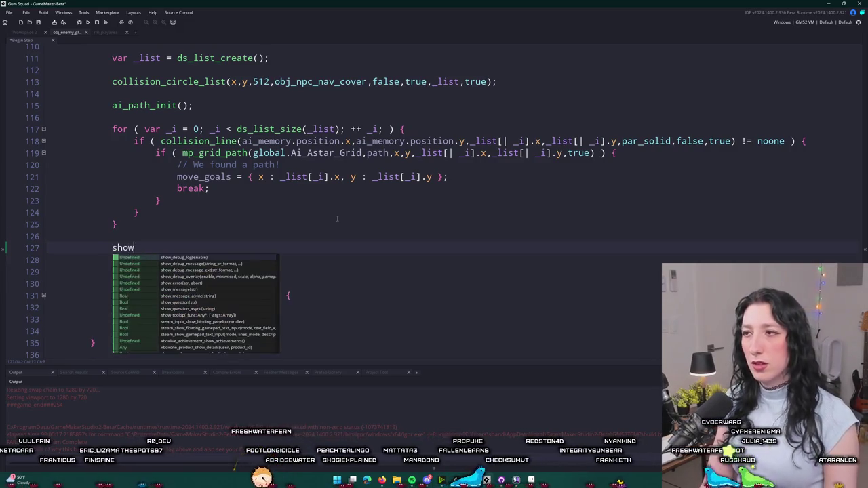
key(Escape)
text(messagei)
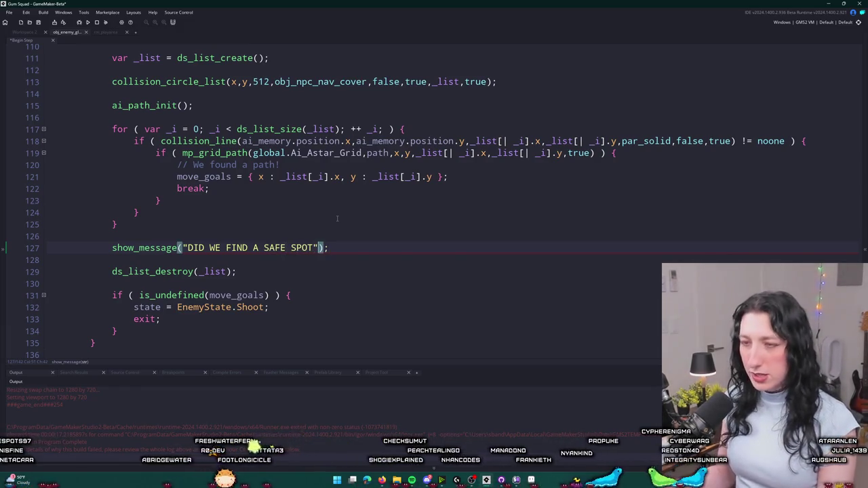
Replace par_solid with obj_bullet_solid on line 118 and run the game.
double_click(658, 141)
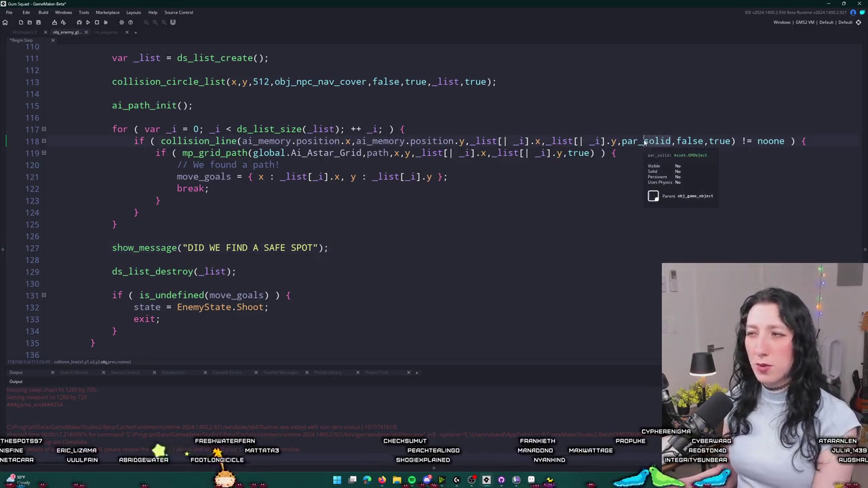
text(p)
key(BackSpace)
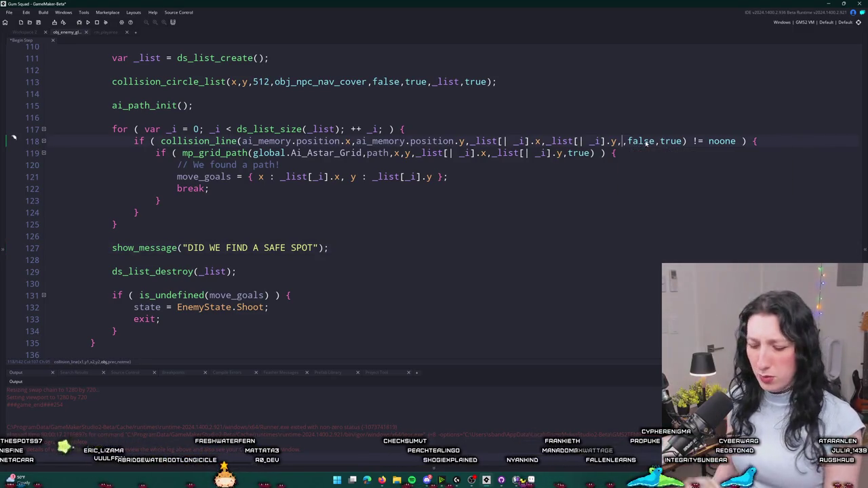
key(BackSpace)
text(bullert)
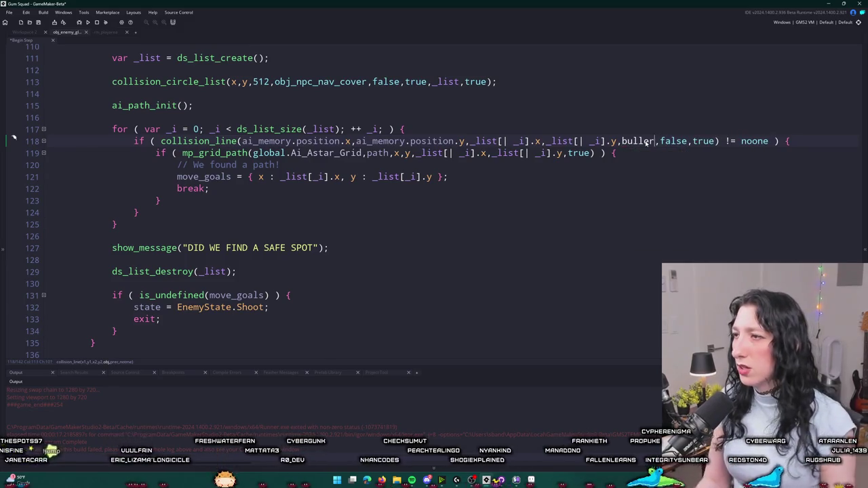
key(BackSpace)
key(BackSpace)
text(t)
key(Return)
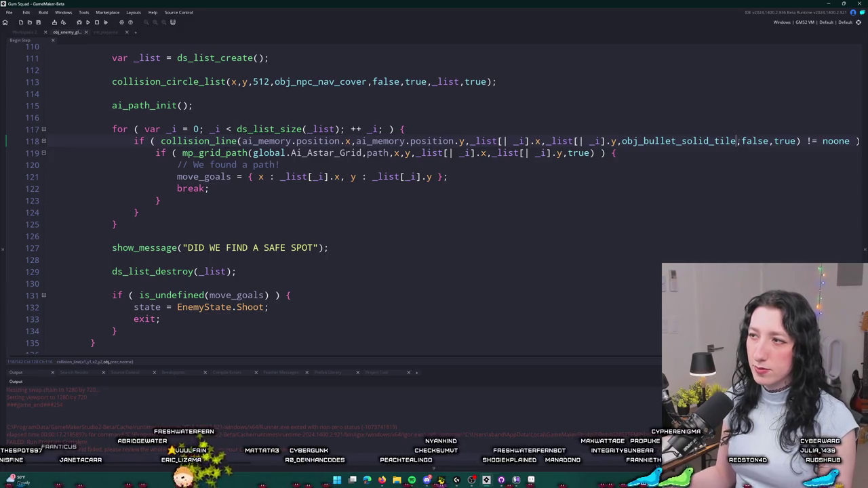
key(BackSpace)
key(BackSpace)
key(BackSpace)
click(355, 256)
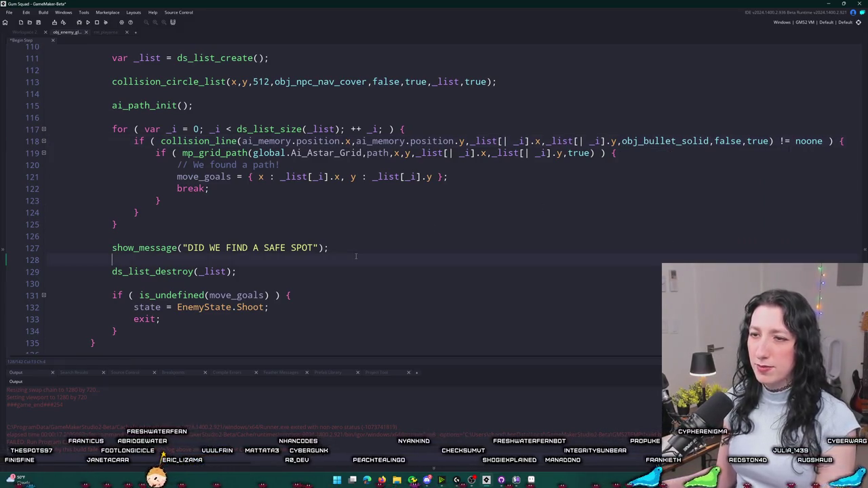
key(F5)
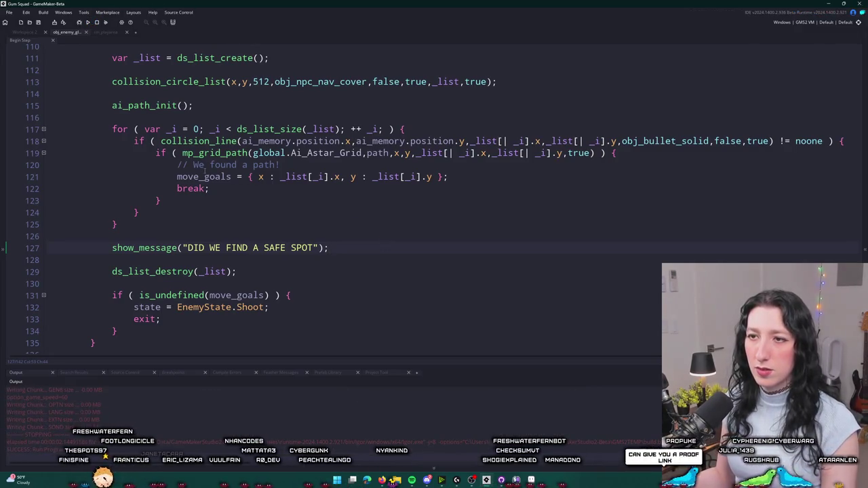
Delete the debug message line and run the game again.
click(232, 176)
click(339, 248)
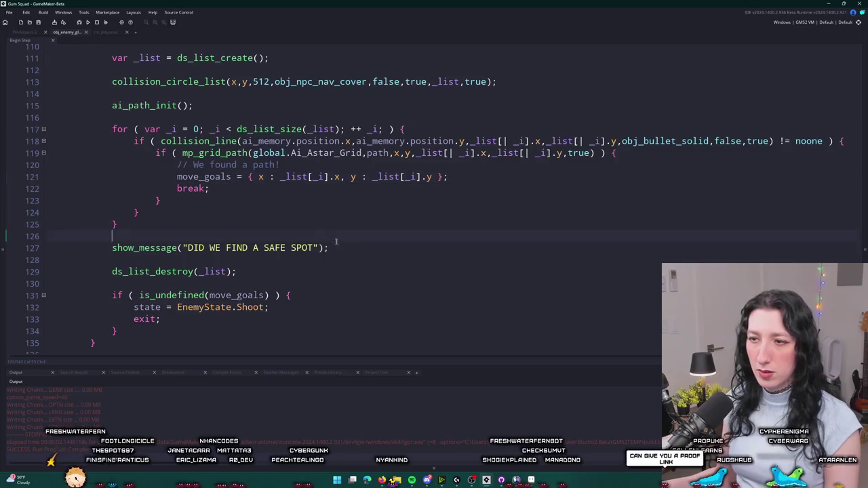
drag(344, 249, 351, 219)
key(BackSpace)
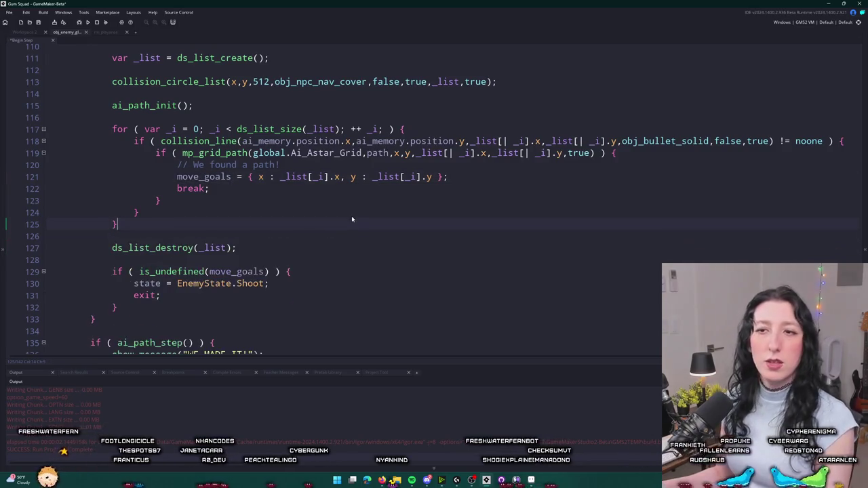
key(F5)
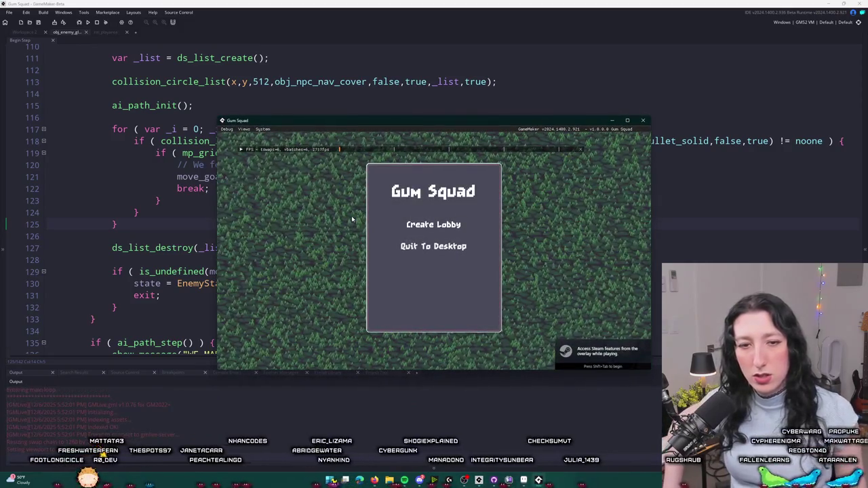
Create a lobby and walk left until the line 121 code error appears, then abort back to the code.
click(433, 224)
double_click(471, 123)
key(a)
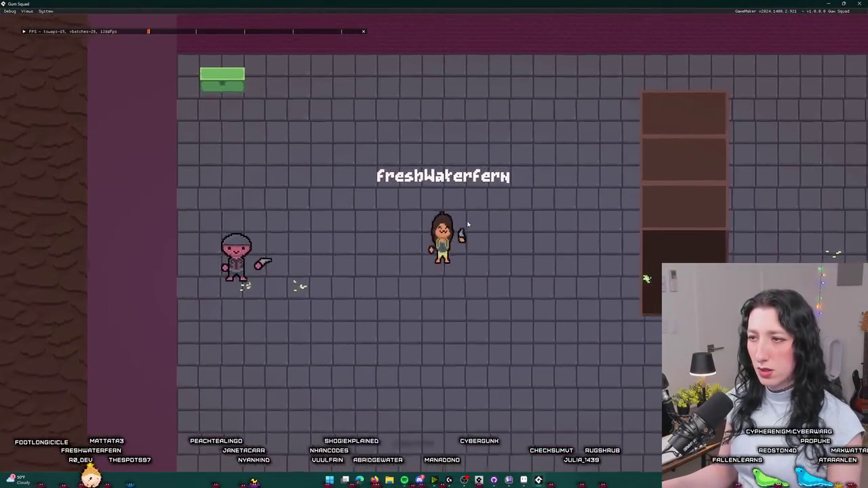
key(Tab)
key(Tab)
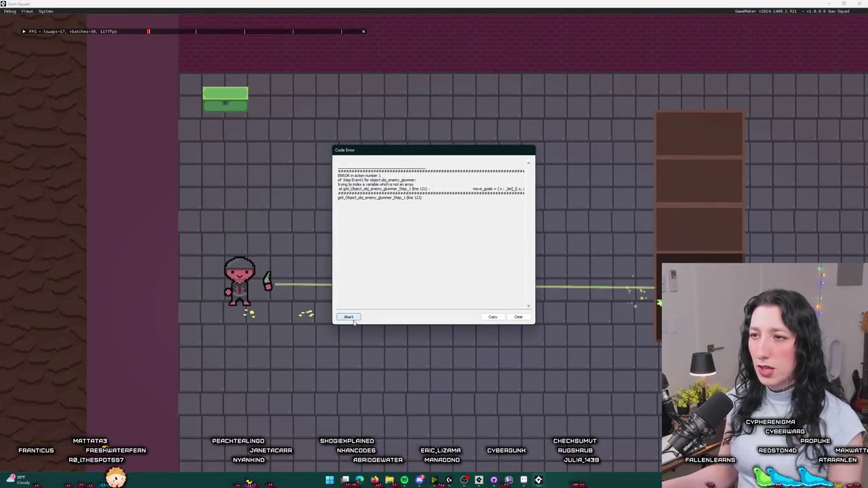
click(353, 317)
key(Escape)
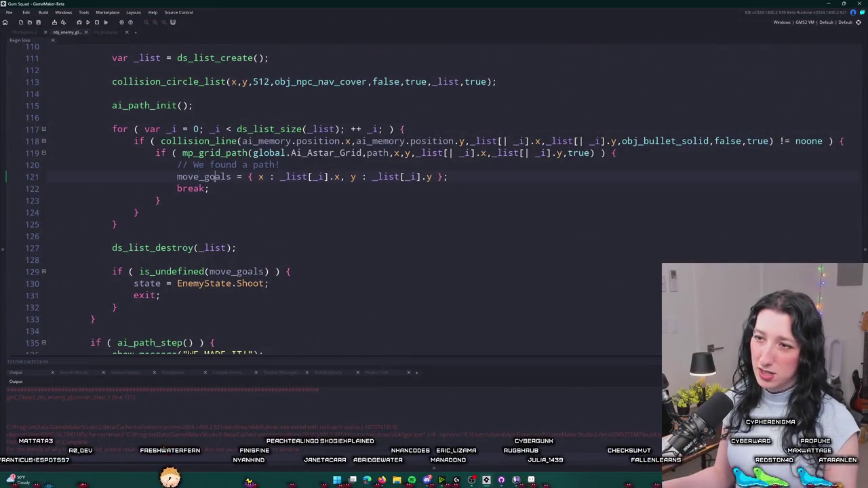
Change line 121 to read _list[| _i] with the ds_list accessor and rerun.
click(283, 177)
text(|)
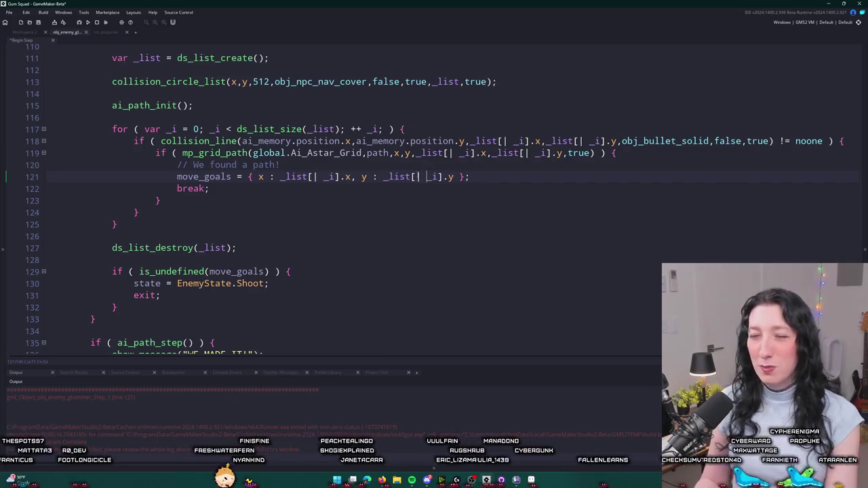
key(F5)
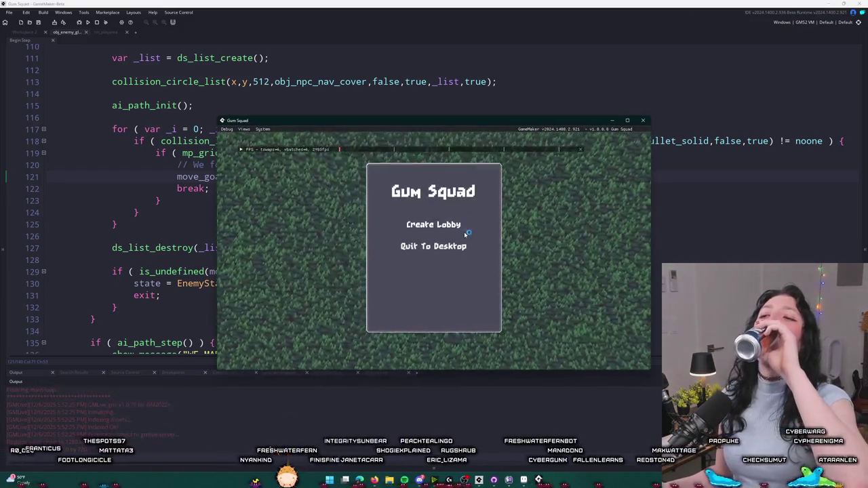
Create a lobby and walk the player left, down and up around the room.
click(447, 230)
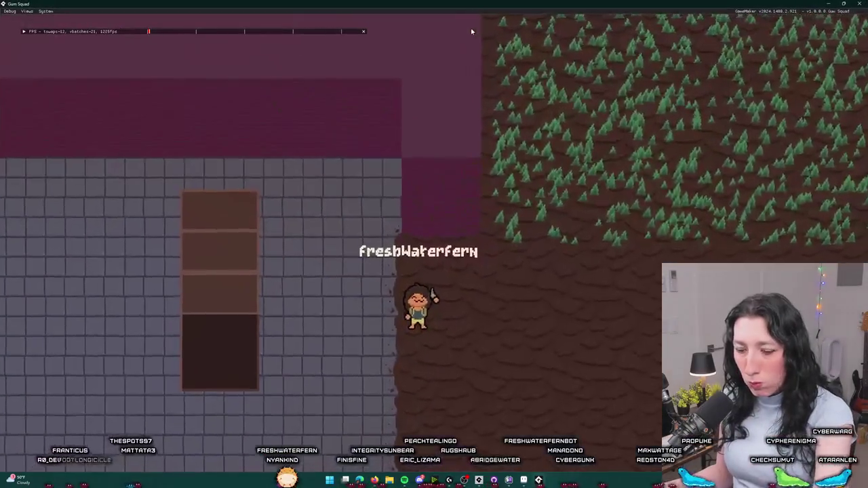
key(Tab)
key(Tab)
key(a)
key(s)
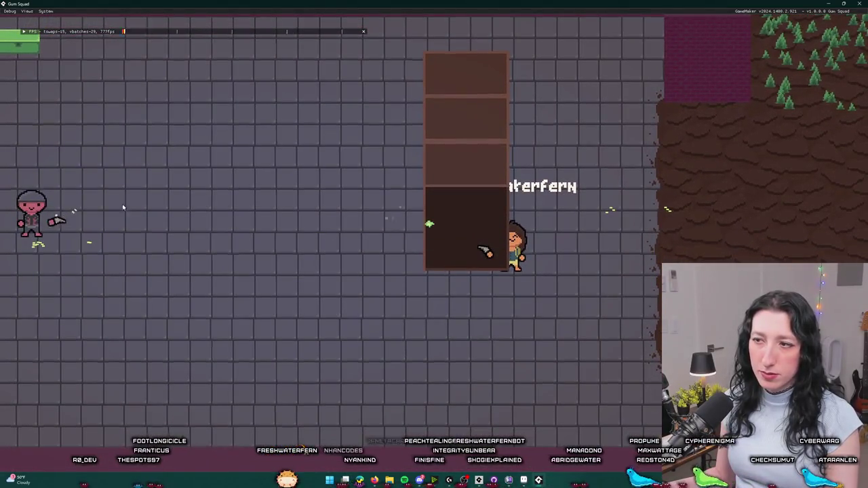
key(a)
key(s)
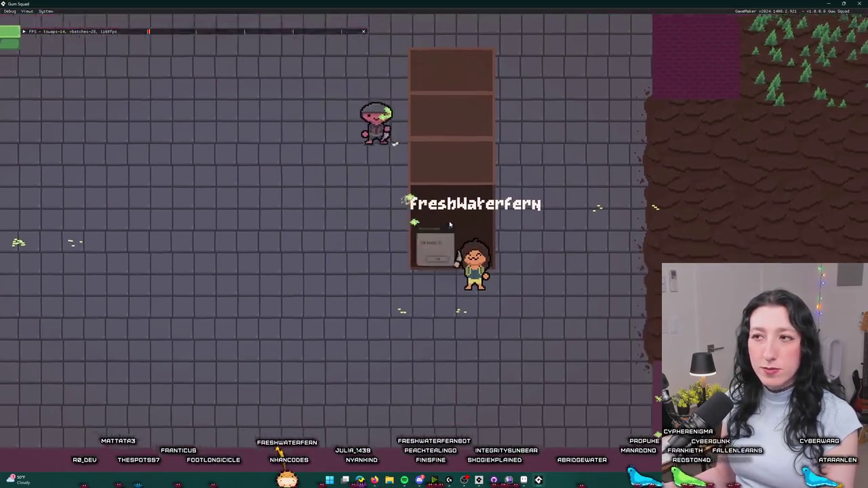
key(w)
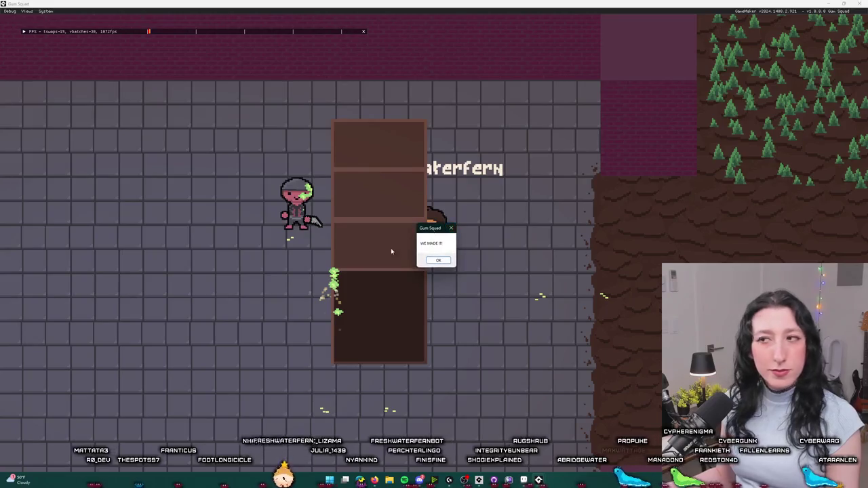
Dismiss the WE MADE IT! message boxes.
click(438, 260)
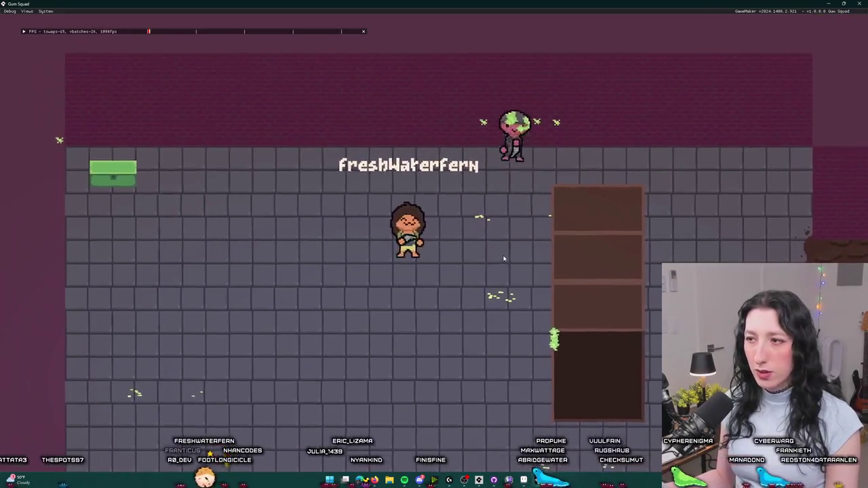
click(438, 260)
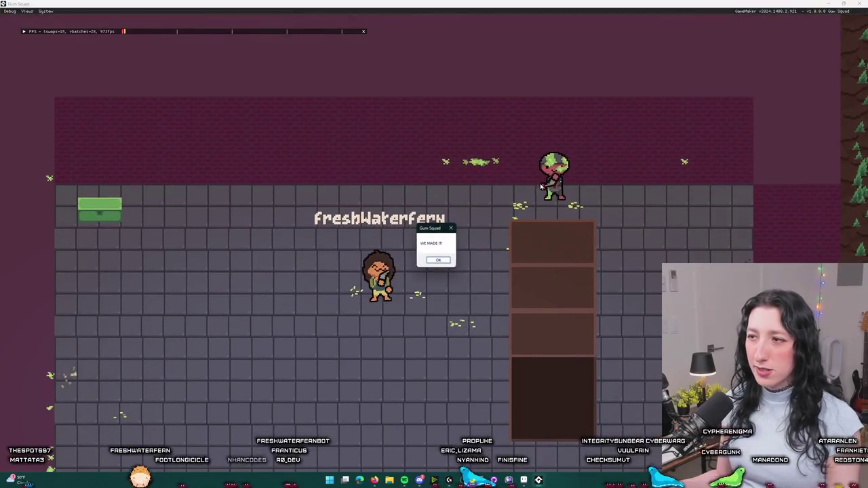
key(Return)
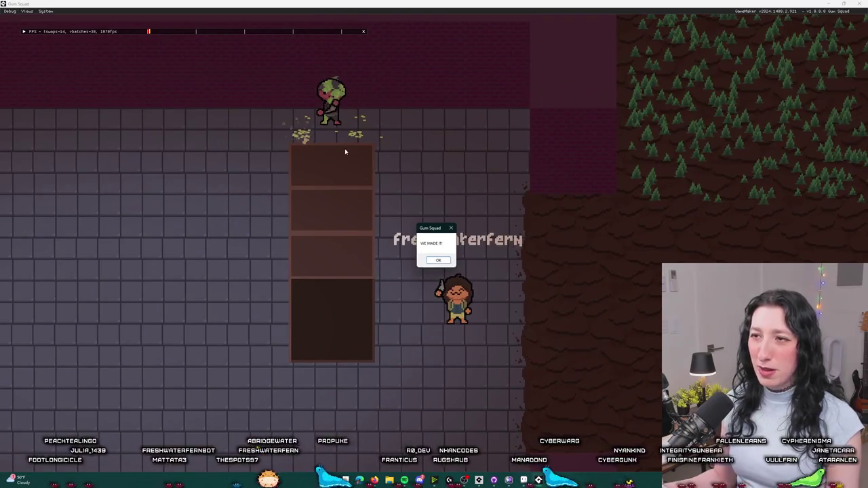
Dismiss two more WE MADE IT! messages, then close the running game.
key(Return)
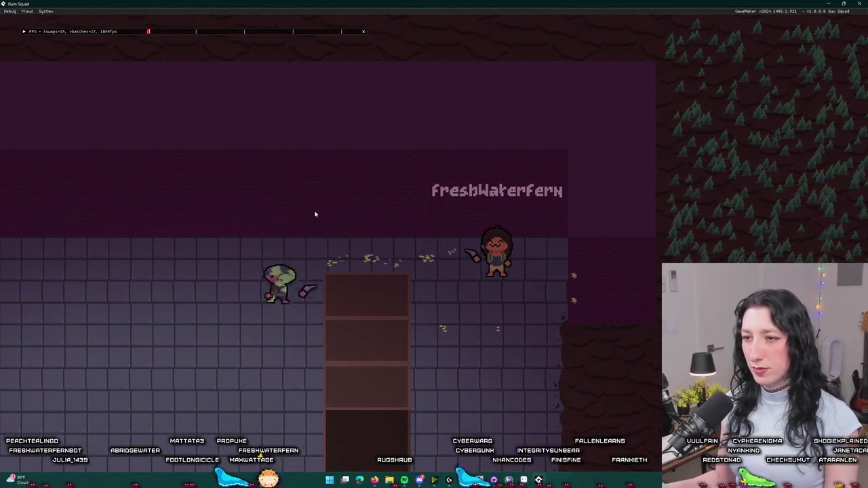
key(Return)
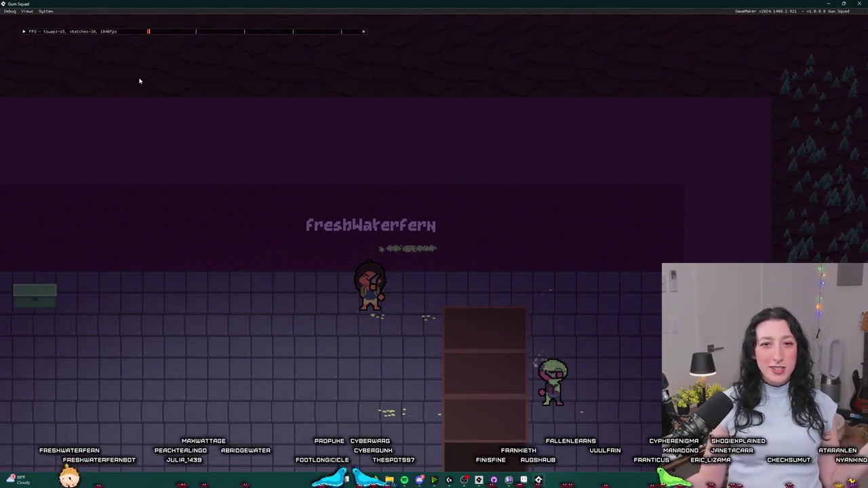
key(Escape)
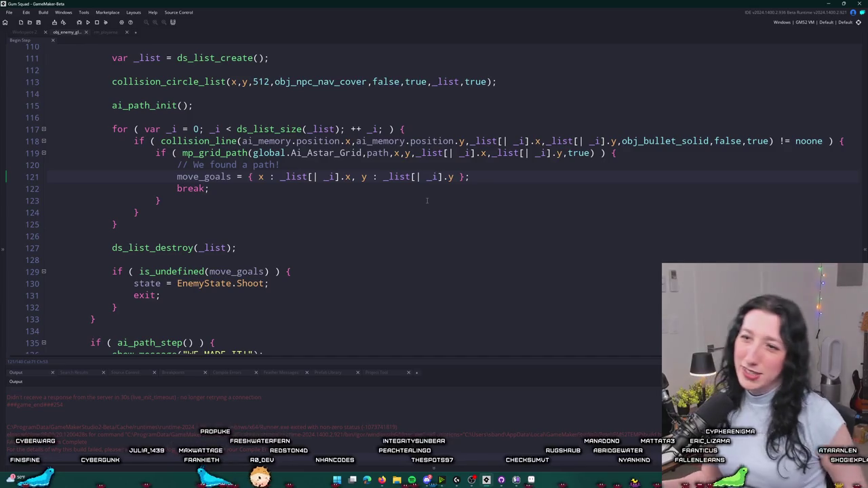
Open the scr_ai script through the Ctrl+T asset search, then switch to the browser.
key(ctrl+t)
text(scr_ai)
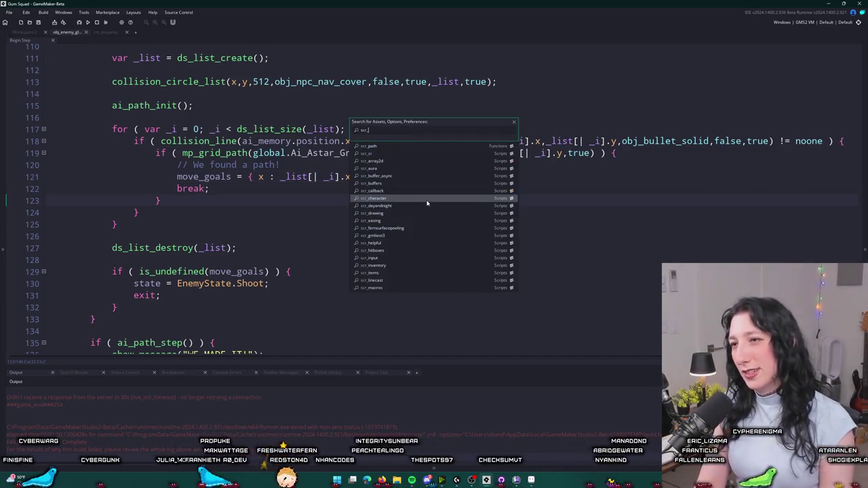
key(Return)
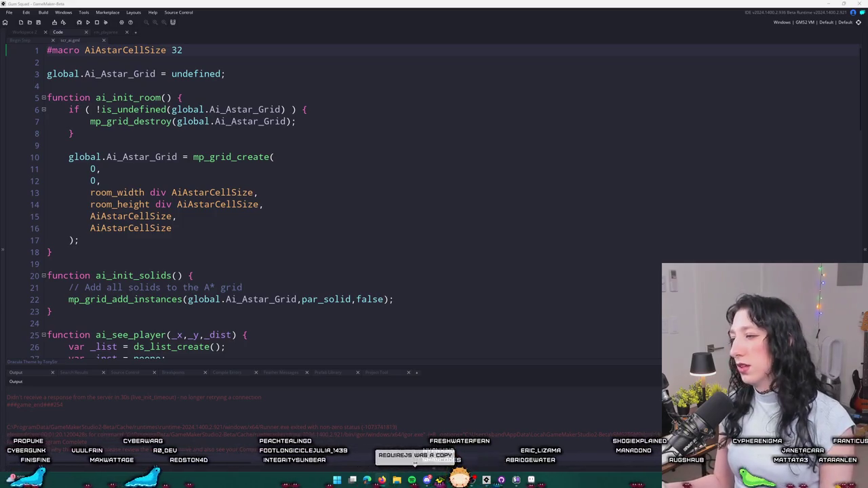
click(416, 474)
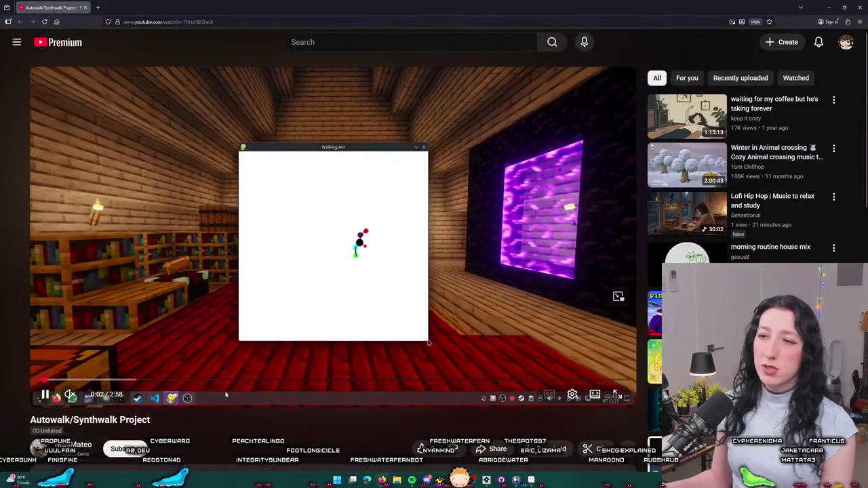
Skim the Autowalk/Synthwalk Project description and play the video full screen.
scroll(239, 209, down, 3)
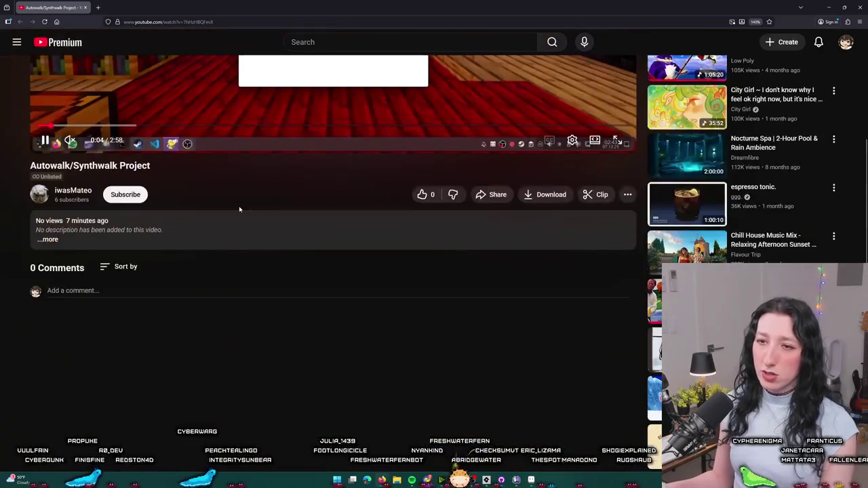
scroll(244, 194, up, 3)
click(626, 346)
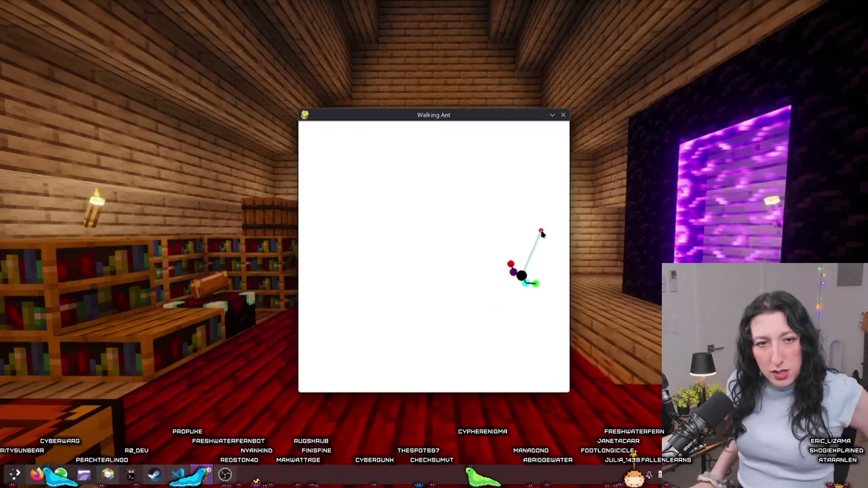
Seek through the video to 1:13, 1:29, 1:51 and 2:04.
mouse_move(532, 407)
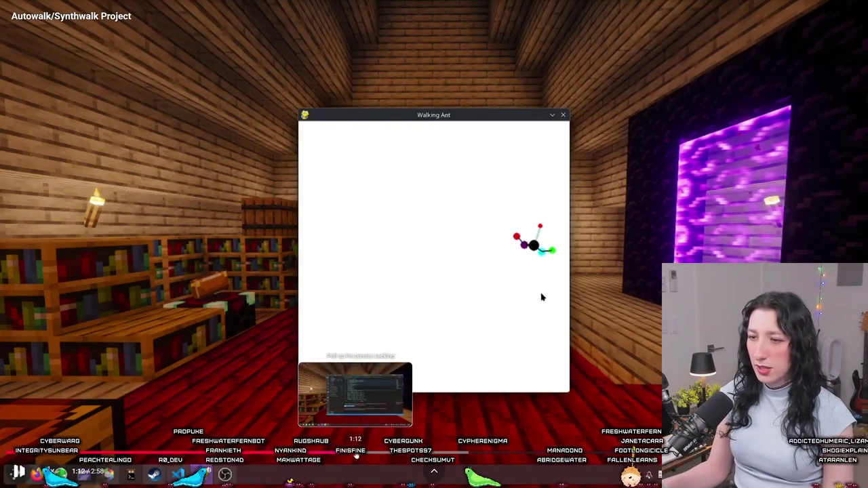
click(356, 451)
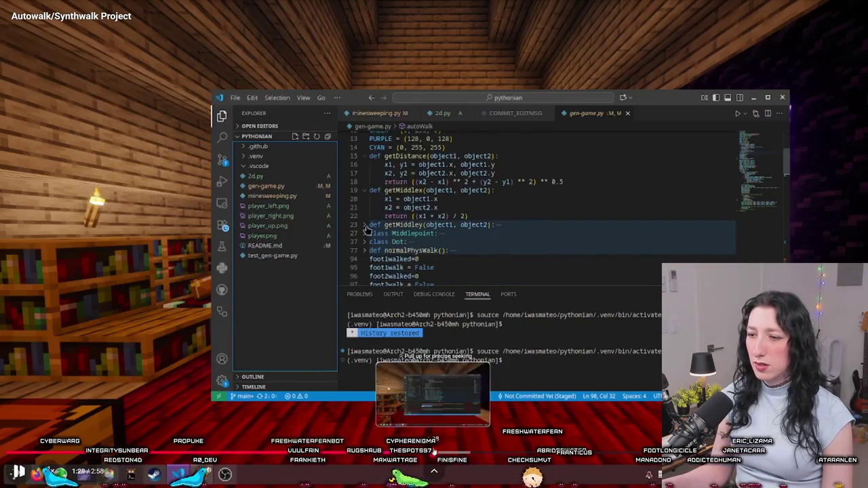
click(438, 451)
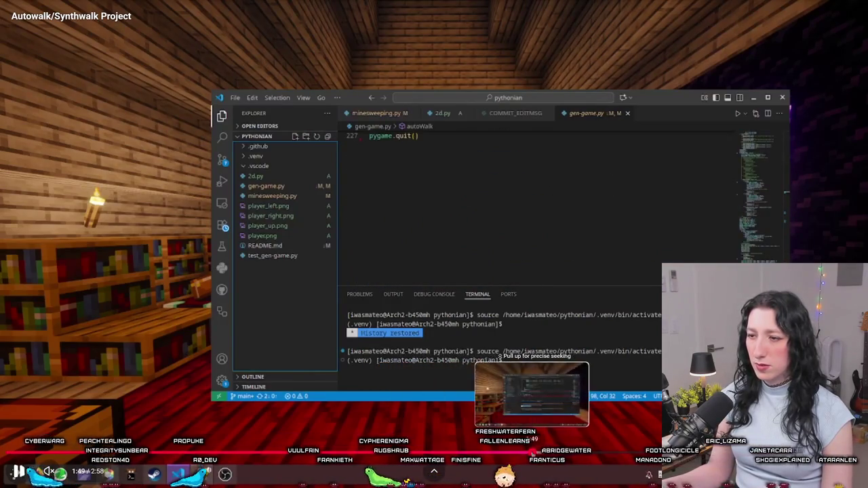
click(539, 451)
click(588, 451)
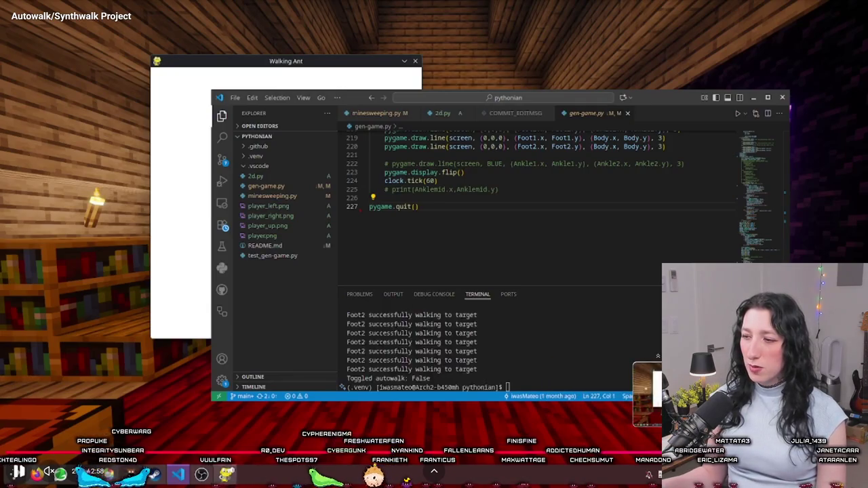
mouse_move(382, 263)
mouse_down()
mouse_move(376, 305)
mouse_move(151, 240)
mouse_move(237, 288)
mouse_up()
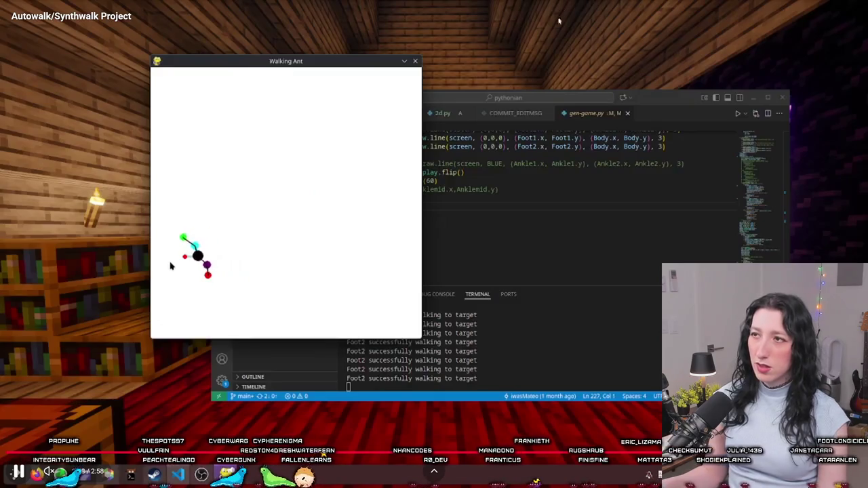
Exit full screen, pause at 2:49, and switch back to GameMaker.
key(Escape)
click(221, 313)
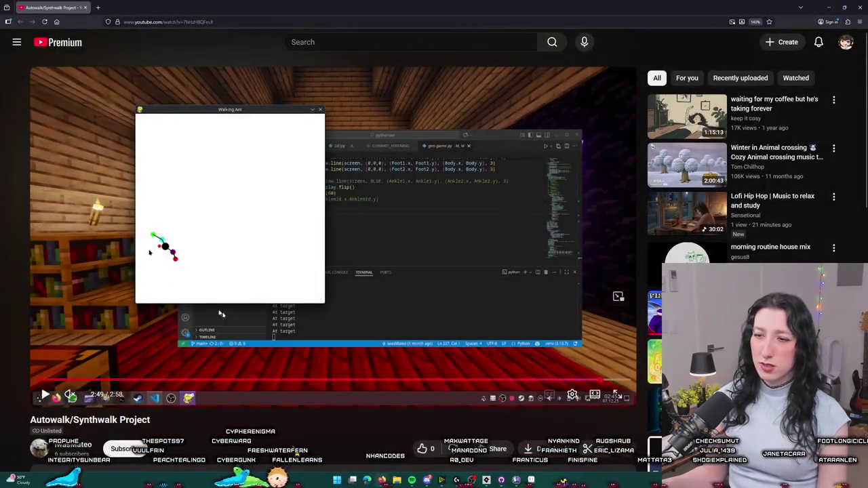
key(alt+Tab)
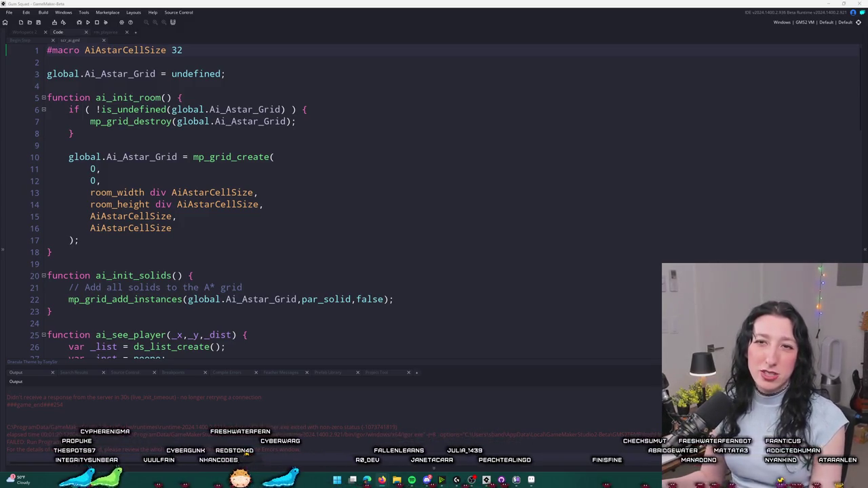
Switch from the scr_ai script over to the Twitch stream page.
key(alt+Tab)
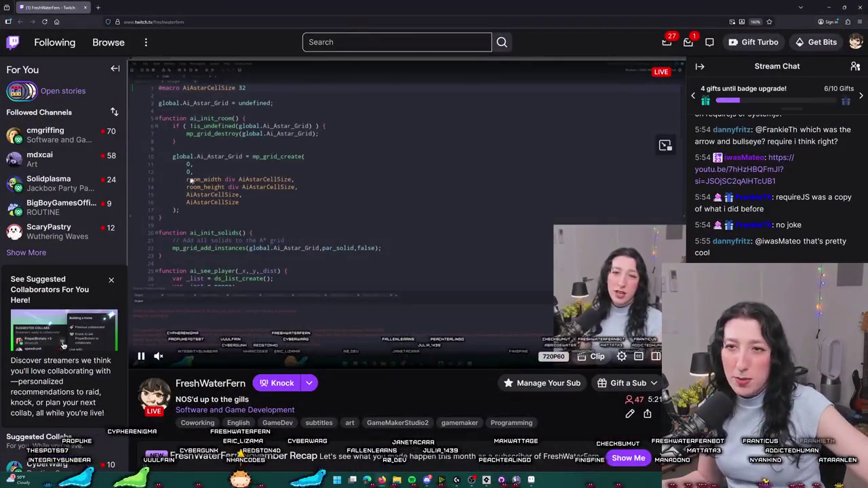
Expand the followed channels and open the Software and Game Development category.
click(26, 252)
mouse_move(39, 195)
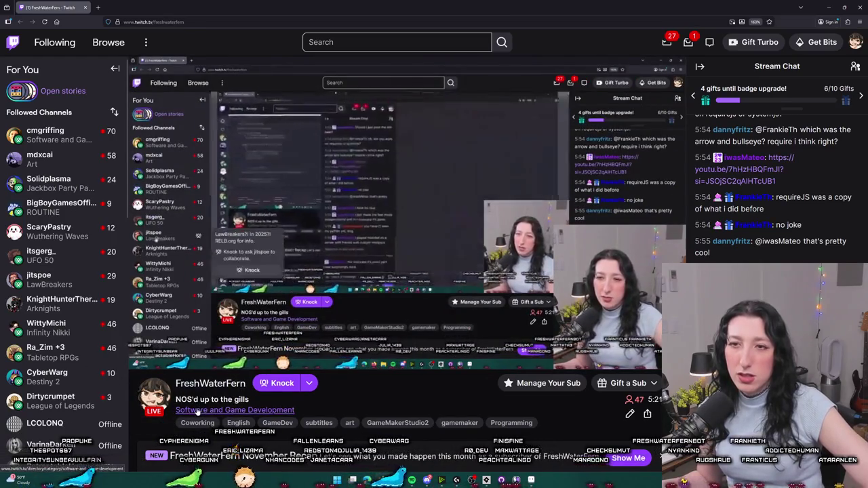
click(197, 411)
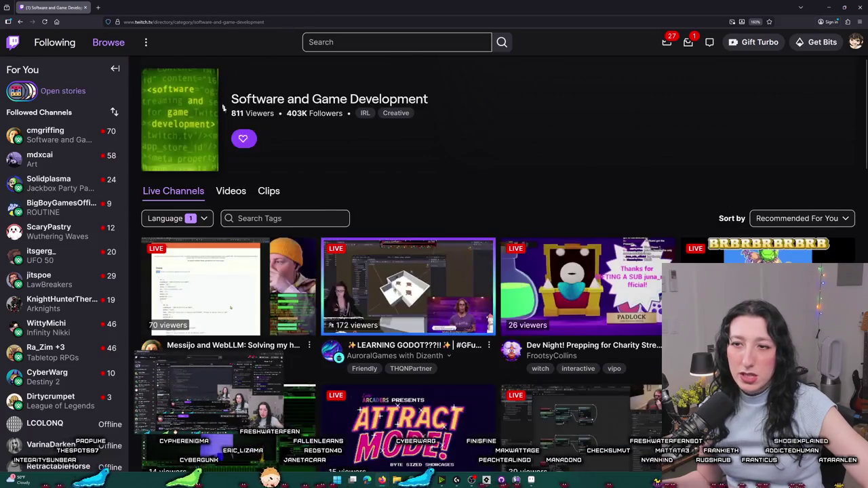
Scroll through the category's live channels and open the sort-order choices.
scroll(434, 263, down, 2)
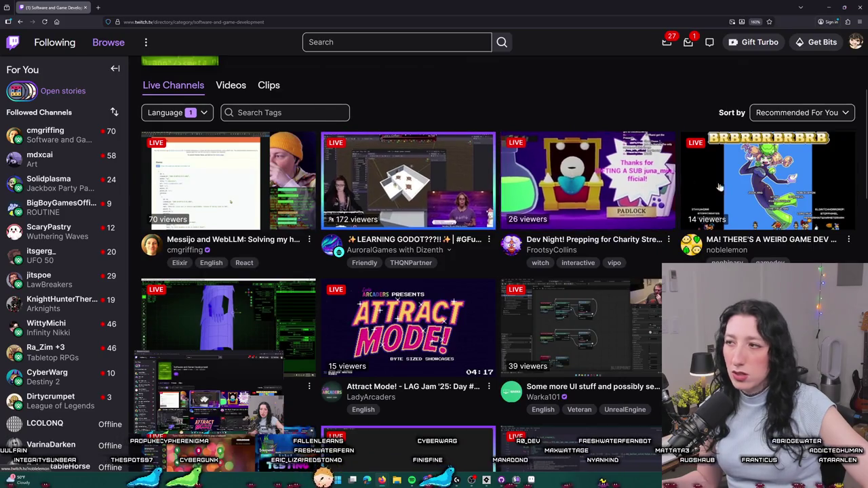
scroll(515, 264, down, 1)
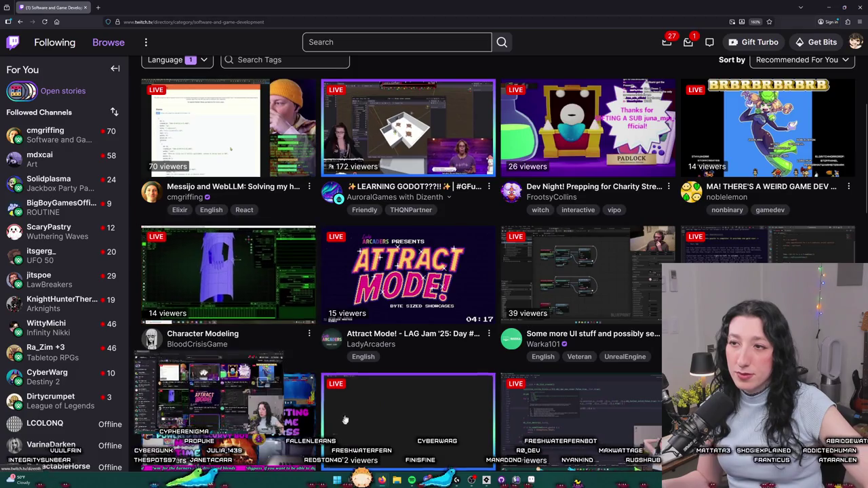
scroll(397, 151, down, 3)
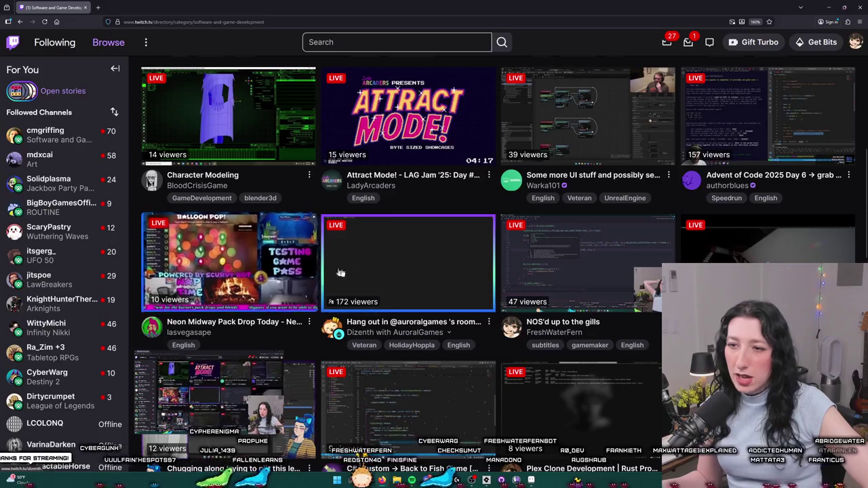
scroll(442, 212, down, 3)
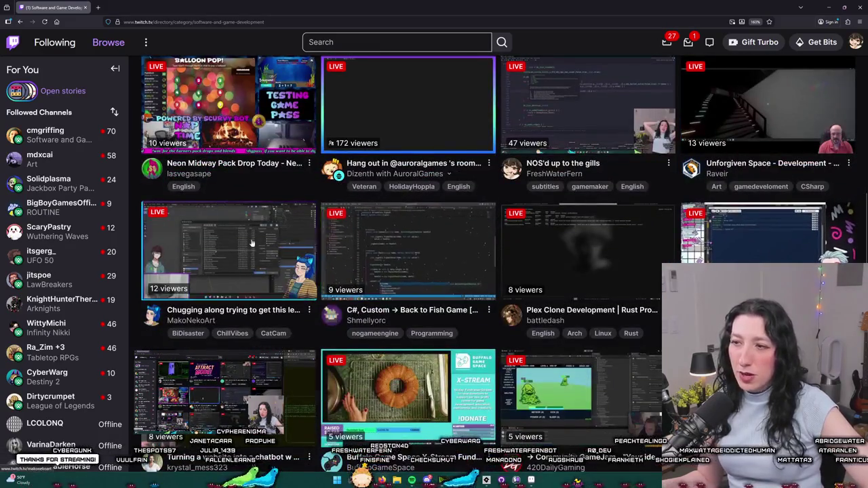
scroll(441, 212, up, 9)
click(800, 218)
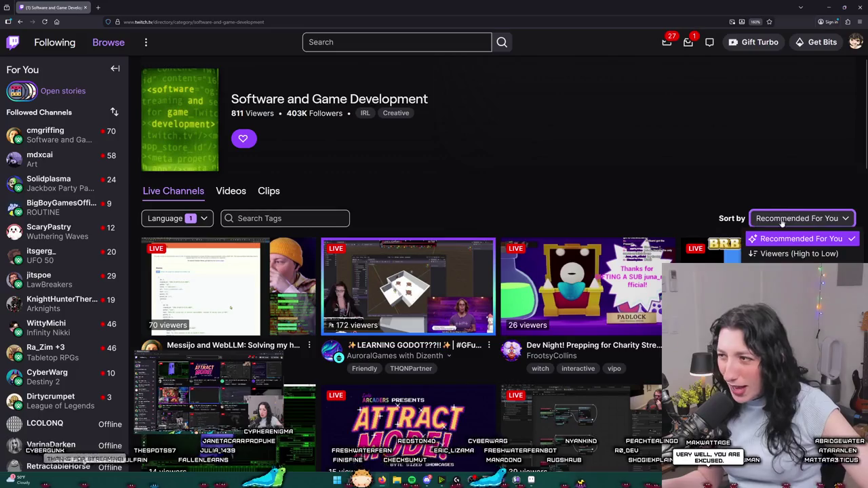
click(779, 252)
scroll(509, 114, down, 3)
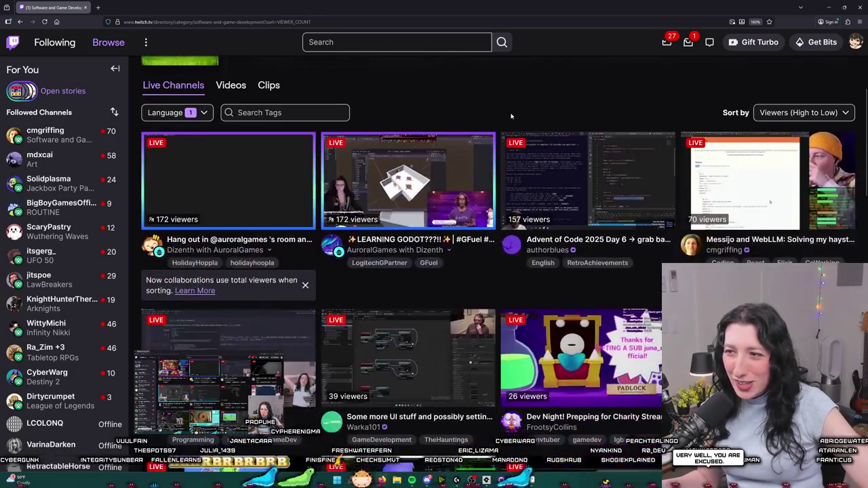
scroll(505, 100, up, 2)
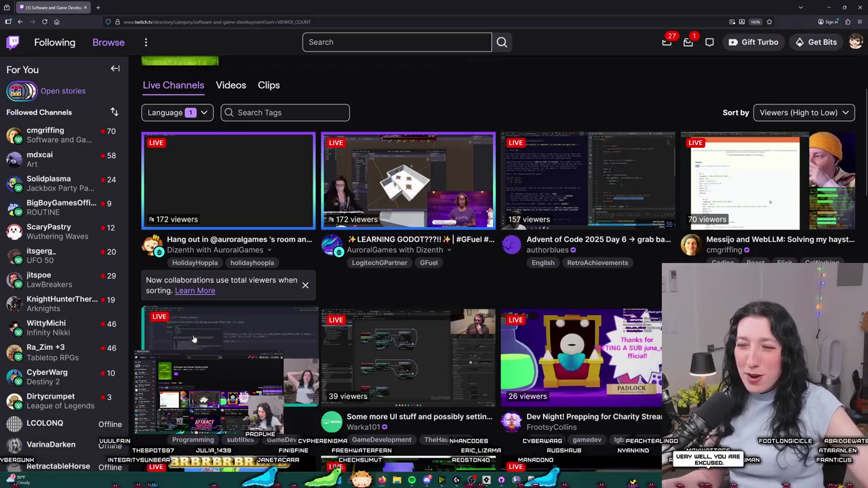
scroll(214, 293, down, 2)
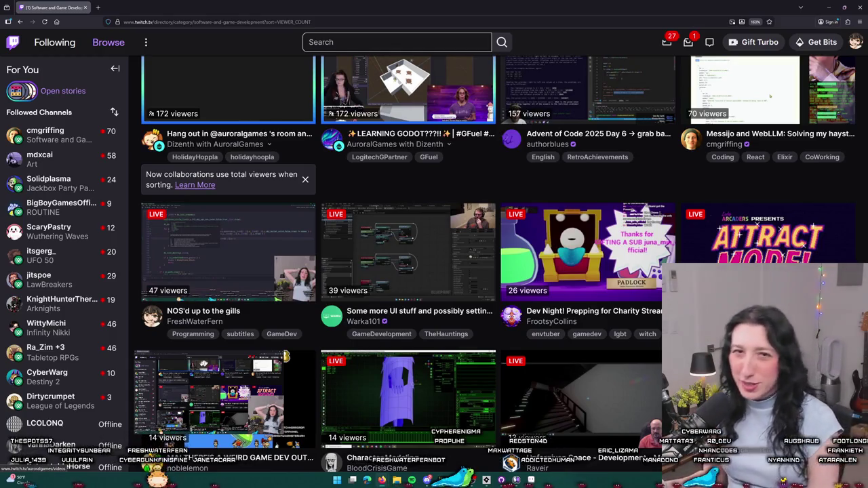
scroll(504, 264, up, 3)
click(803, 218)
click(277, 219)
click(169, 218)
click(165, 243)
click(169, 219)
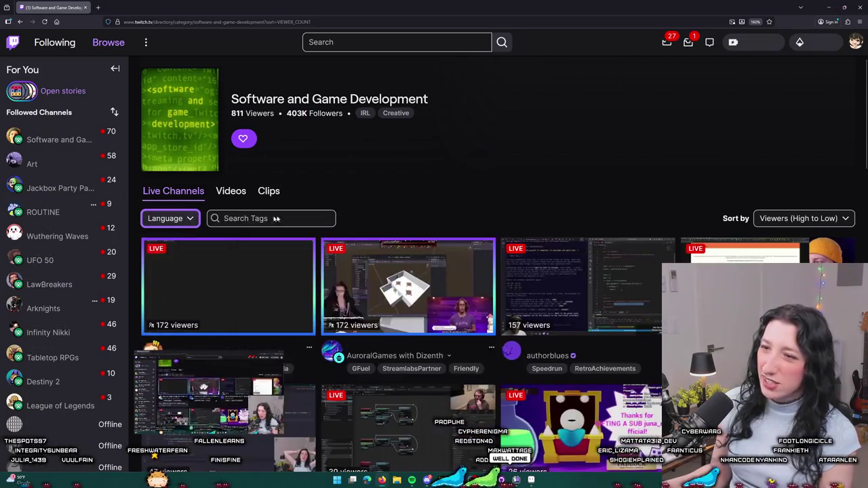
scroll(276, 218, down, 4)
scroll(278, 204, up, 2)
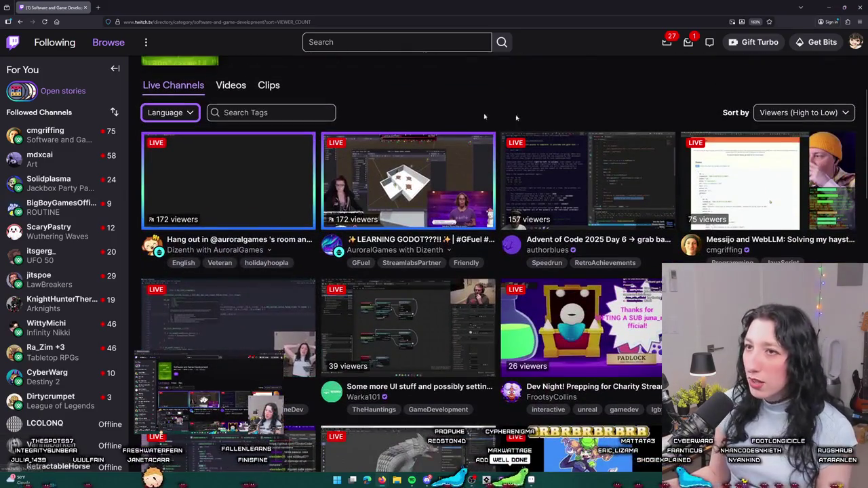
scroll(529, 178, down, 3)
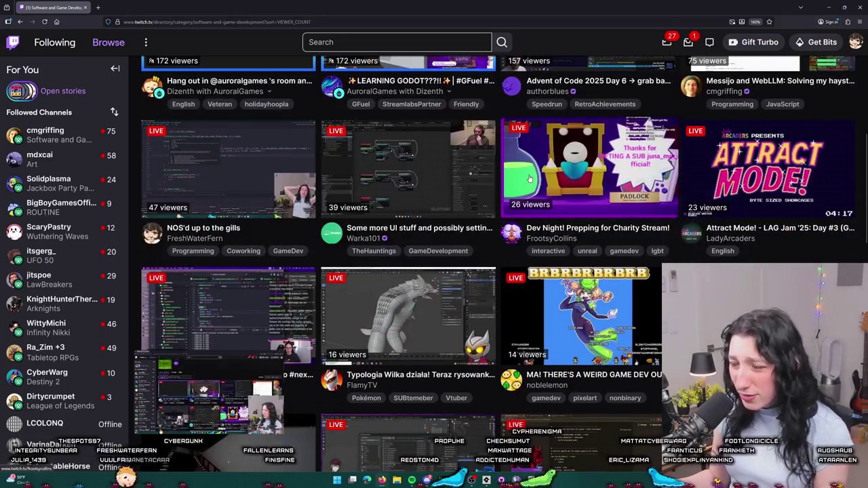
scroll(190, 112, up, 3)
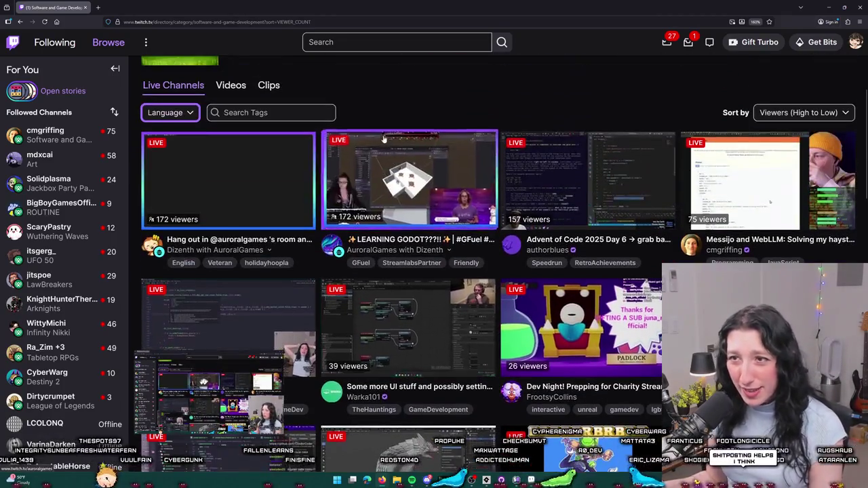
click(189, 112)
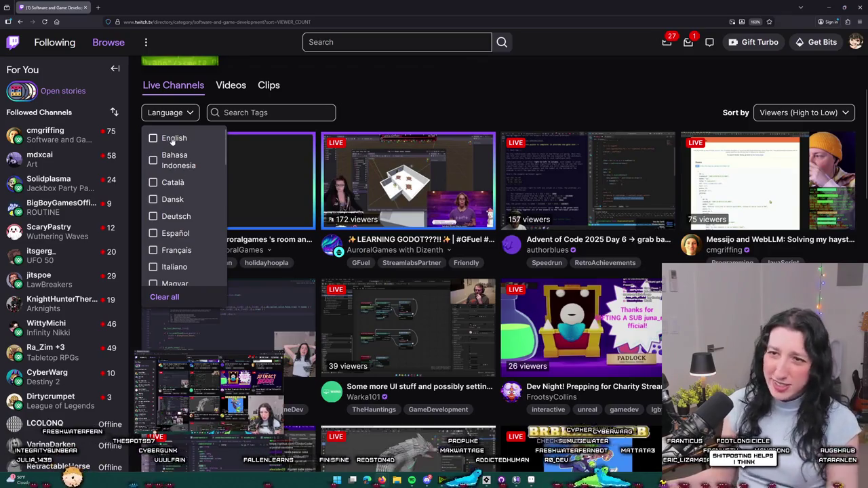
click(173, 138)
click(401, 100)
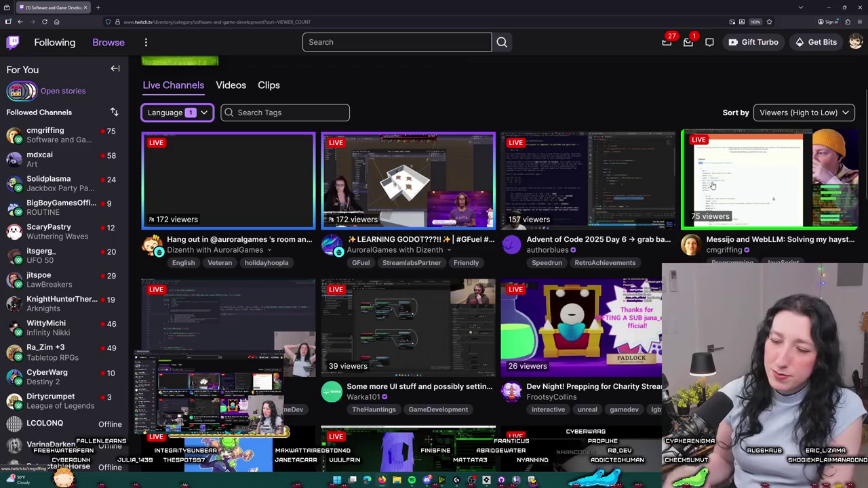
middle_click(586, 198)
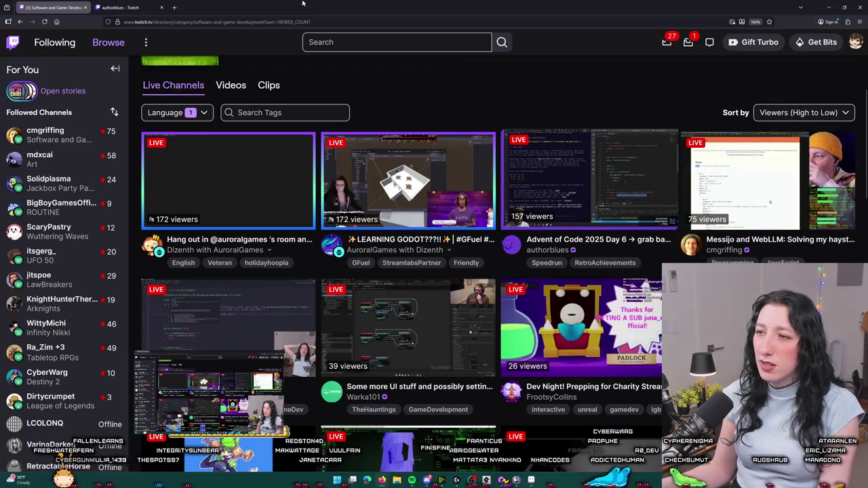
Browse the Advent of Code 2025 Day 6 stream tab, then return to the Software and Game Development directory.
click(126, 8)
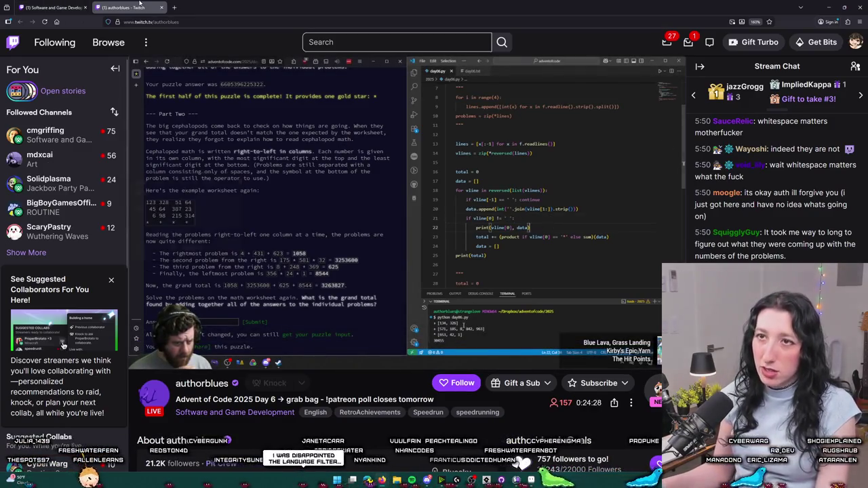
scroll(64, 203, down, 3)
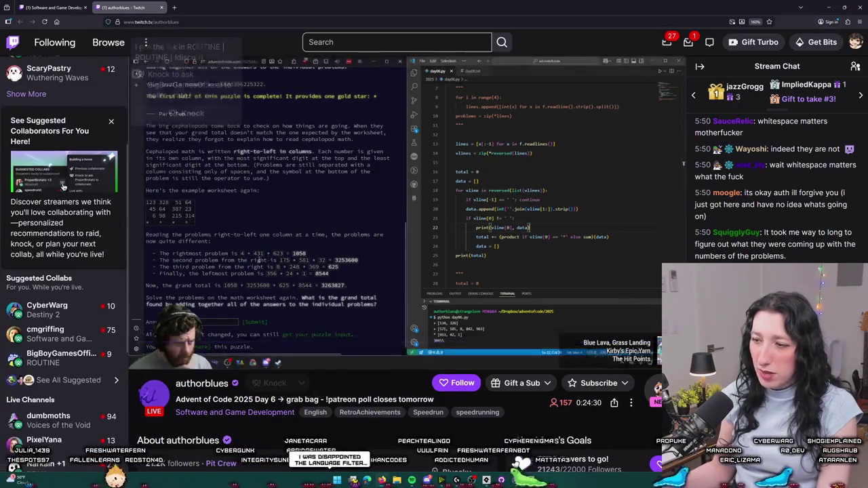
scroll(271, 204, down, 2)
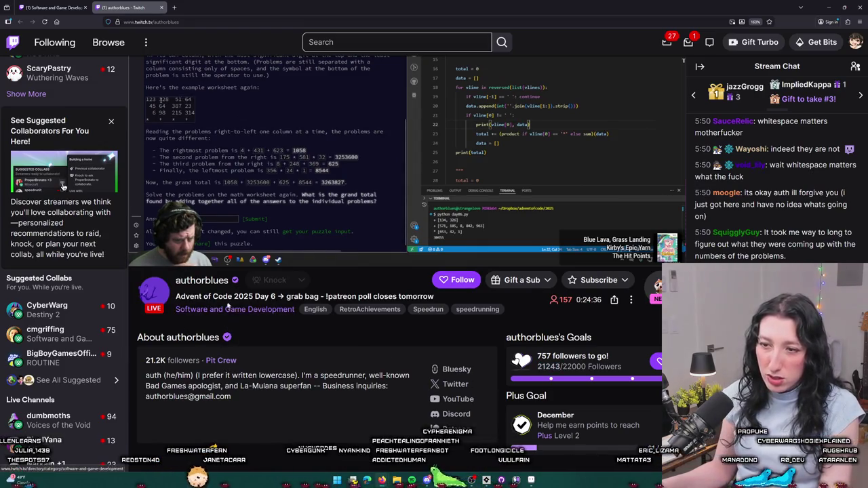
scroll(342, 184, up, 2)
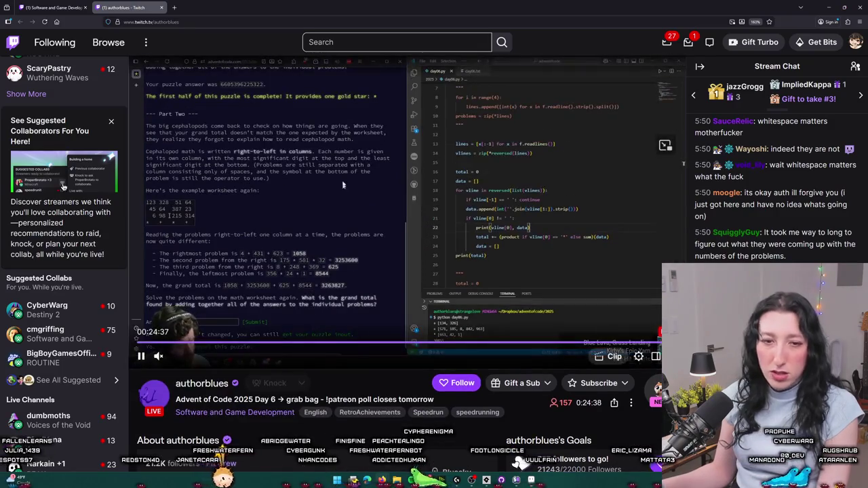
scroll(54, 75, up, 2)
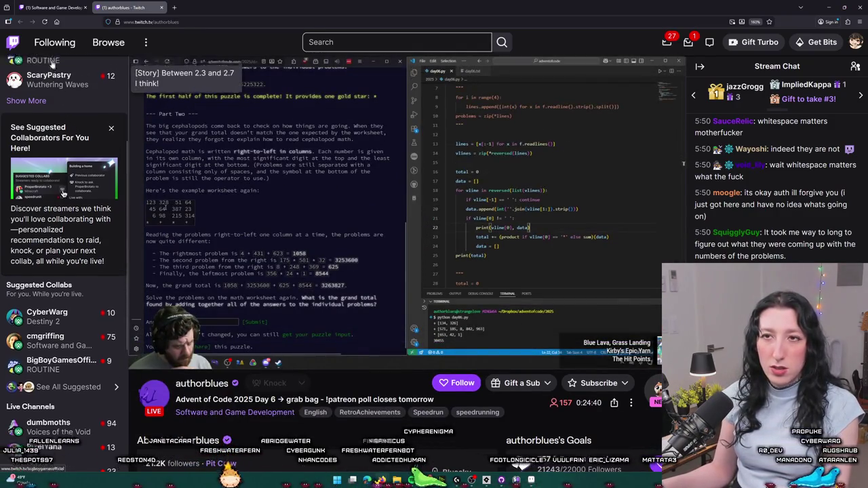
click(41, 5)
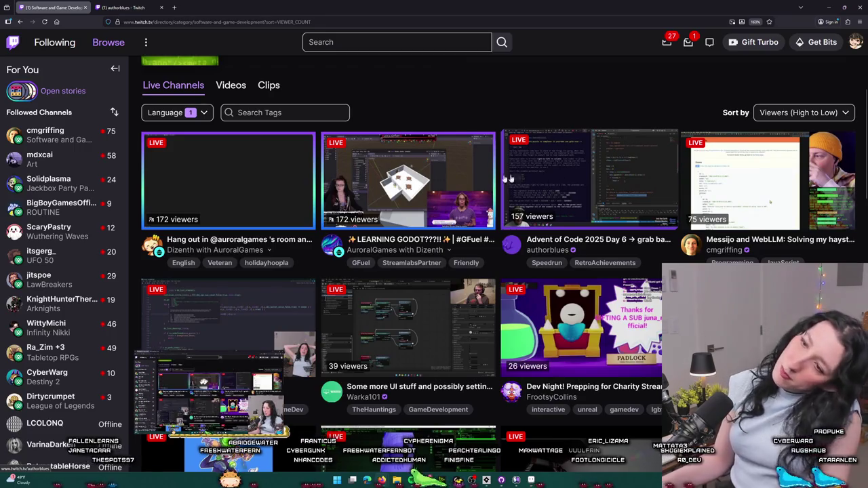
Open The Hauntings dev stream and the WebLLM stream in new tabs, and close the Advent of Code tab.
scroll(407, 178, down, 2)
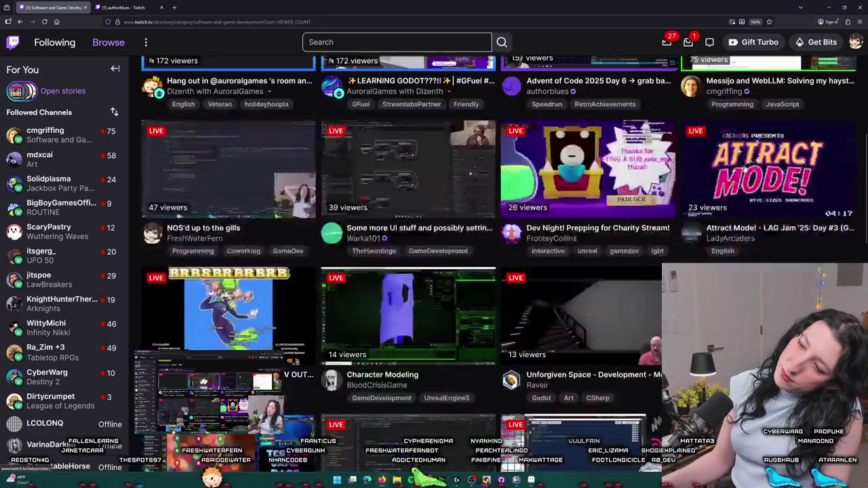
scroll(463, 344, down, 2)
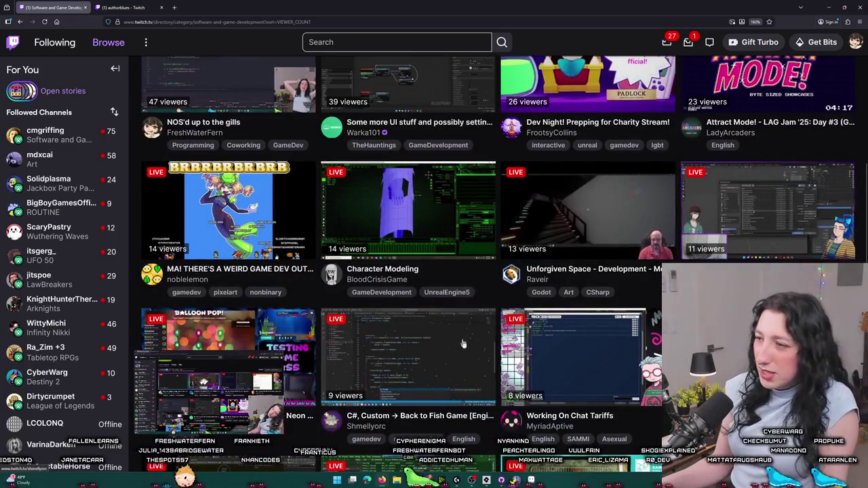
scroll(463, 344, up, 4)
scroll(412, 198, down, 2)
middle_click(412, 197)
middle_click(746, 88)
scroll(246, 152, up, 2)
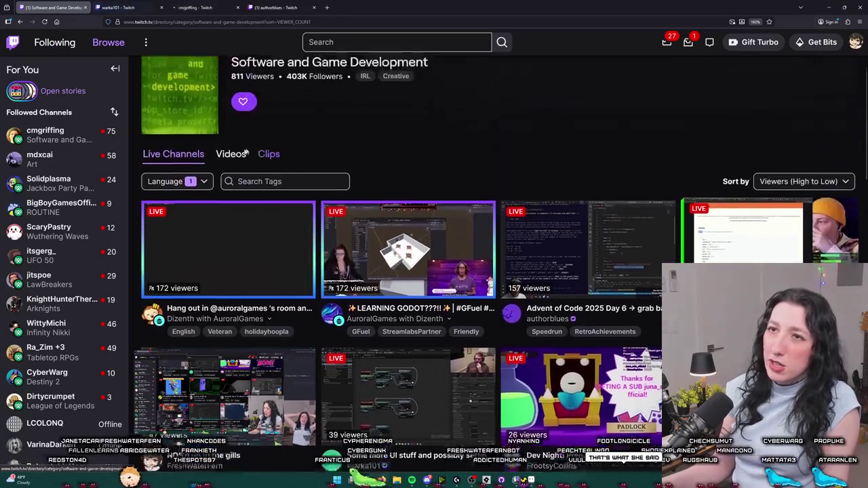
scroll(246, 151, up, 1)
middle_click(291, 6)
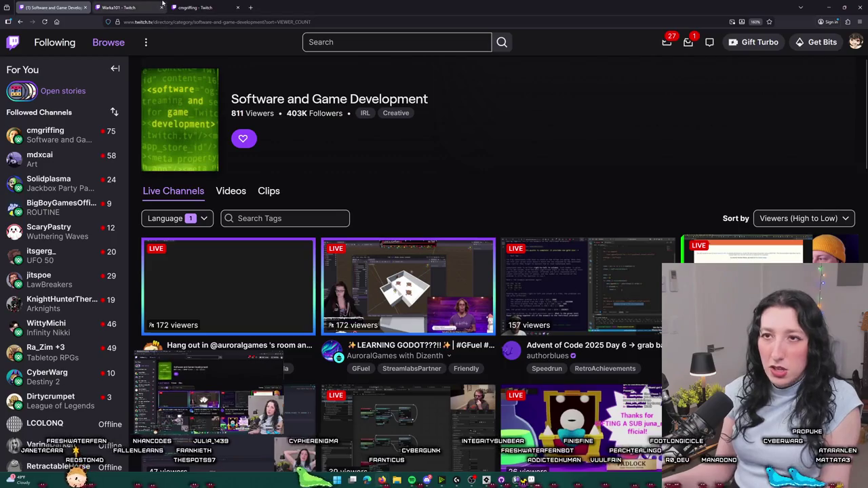
Look over The Hauntings Dev Stream, then move on to the WebLLM live stream tab.
mouse_move(148, 4)
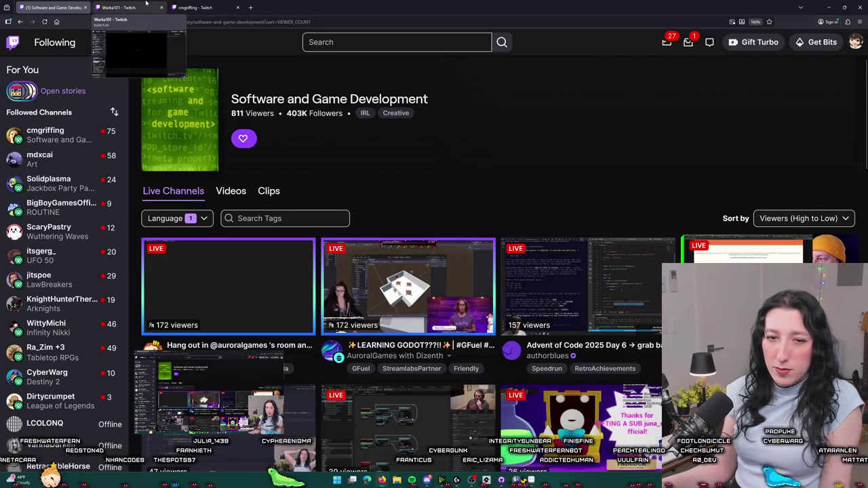
click(146, 3)
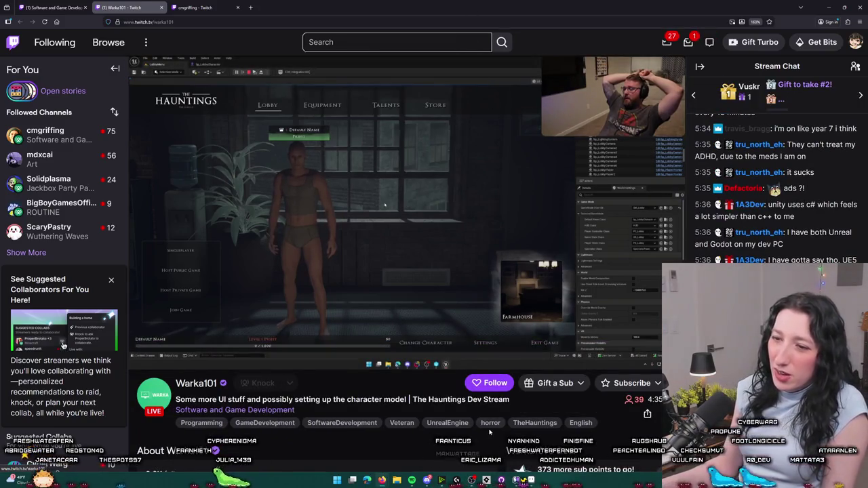
scroll(418, 257, down, 2)
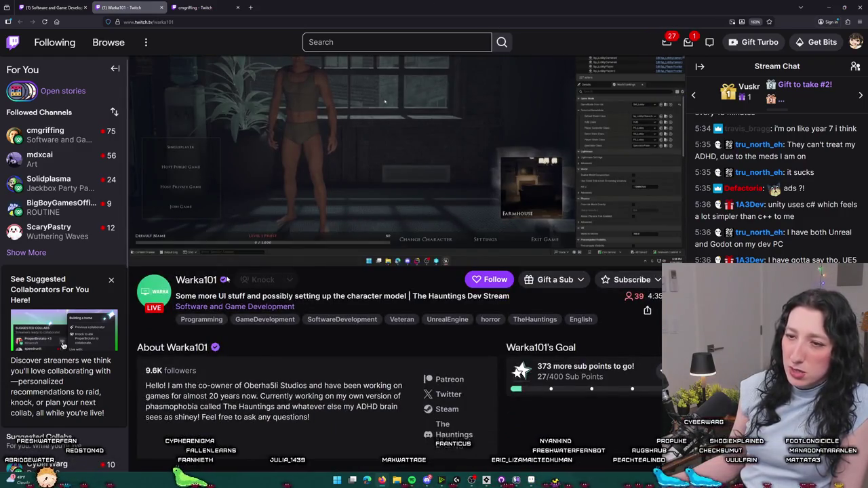
scroll(382, 418, down, 3)
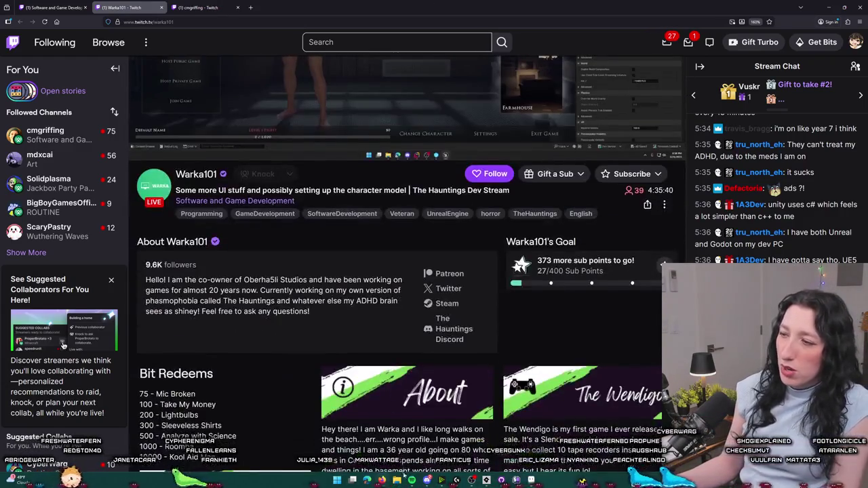
scroll(383, 418, up, 5)
key(ctrl+Tab)
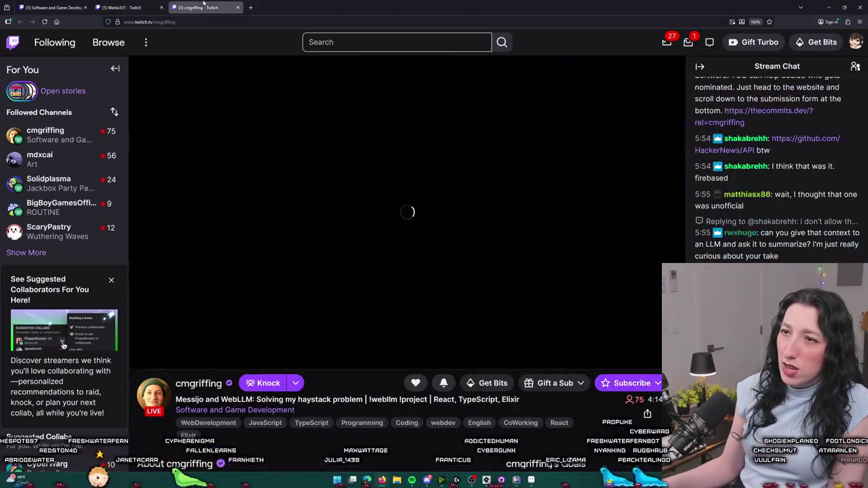